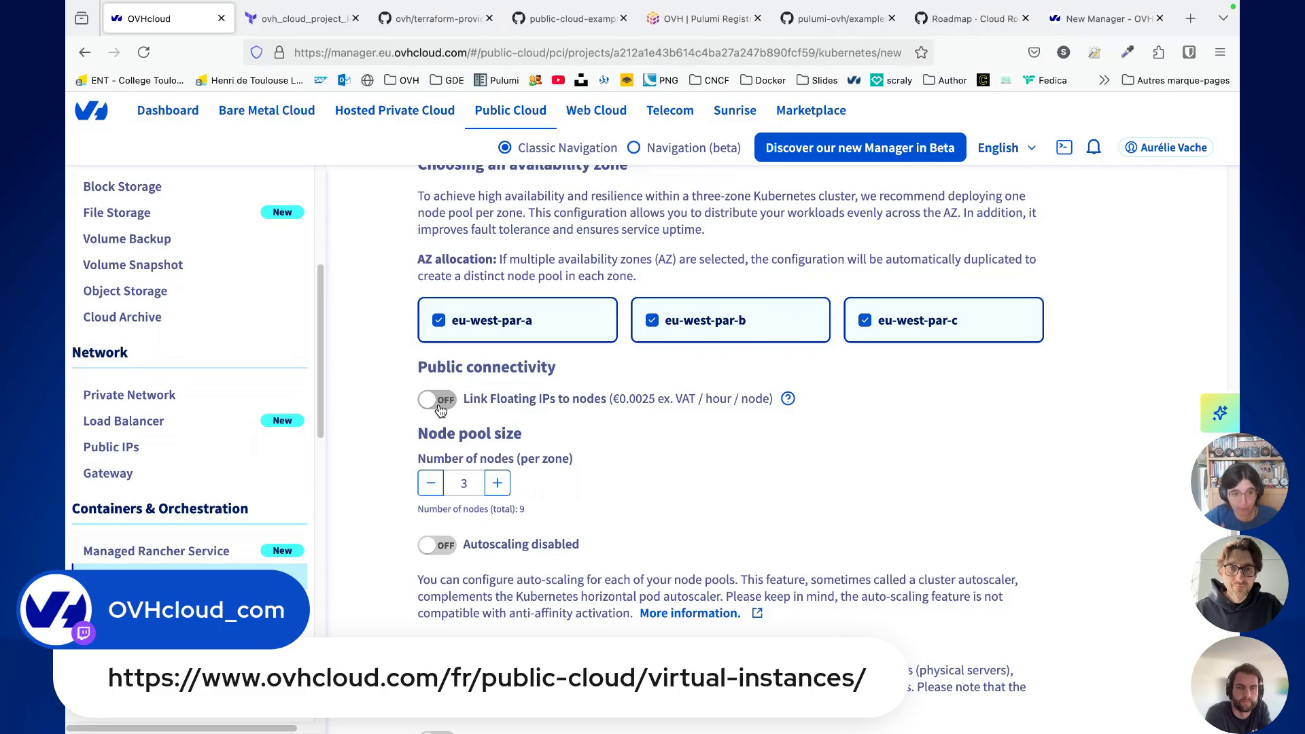
Step: Keep the node pools at 3 nodes per zone with autoscaling turned off
{"action": "scroll", "coordinate": [408, 391], "scroll_direction": "down", "scroll_amount": 1}
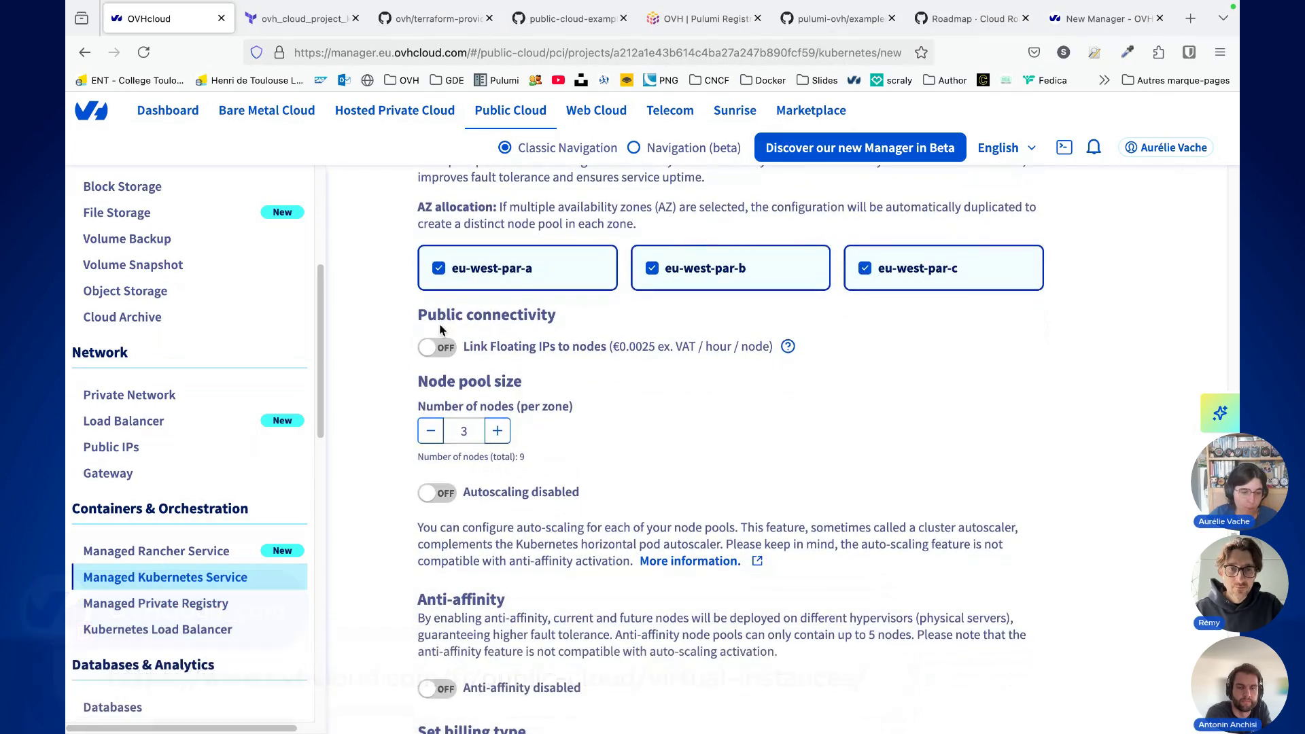
{"action": "scroll", "coordinate": [398, 375], "scroll_direction": "down", "scroll_amount": 1}
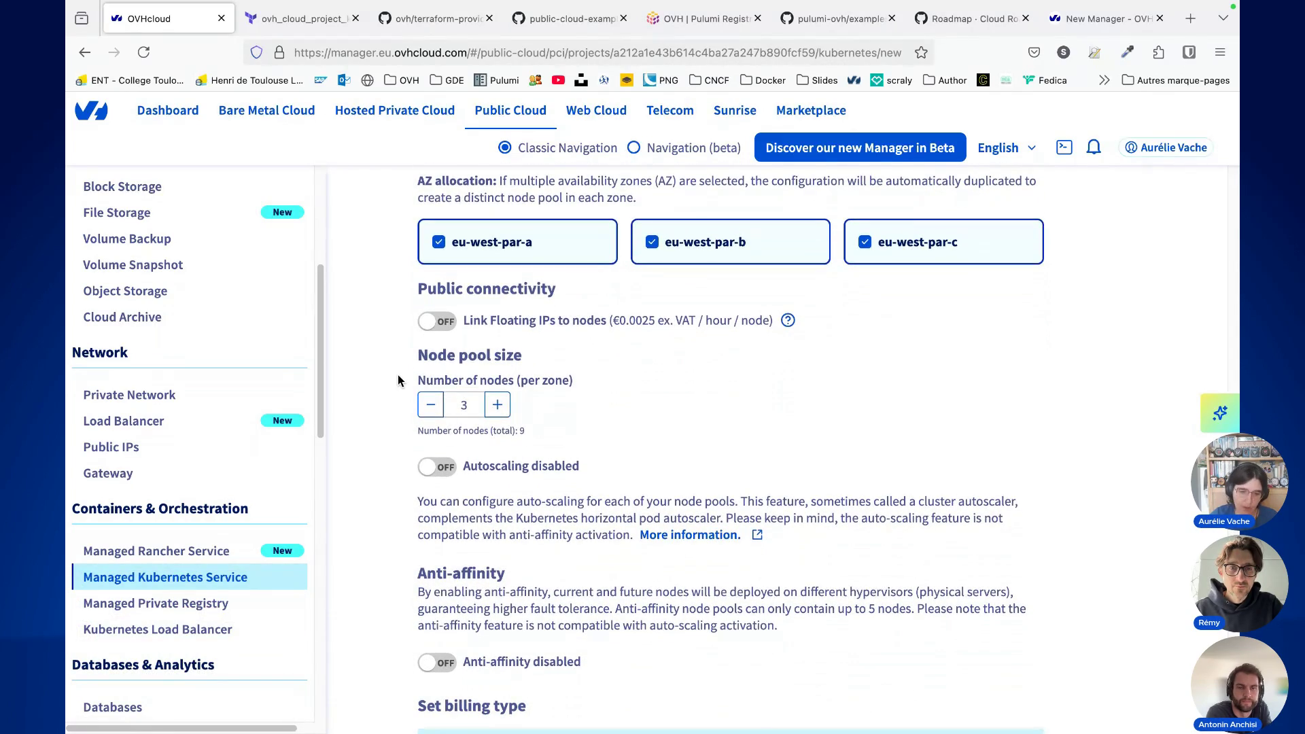
{"action": "scroll", "coordinate": [398, 374], "scroll_direction": "down", "scroll_amount": 1}
{"action": "left_click", "coordinate": [431, 339]}
{"action": "left_click", "coordinate": [430, 339]}
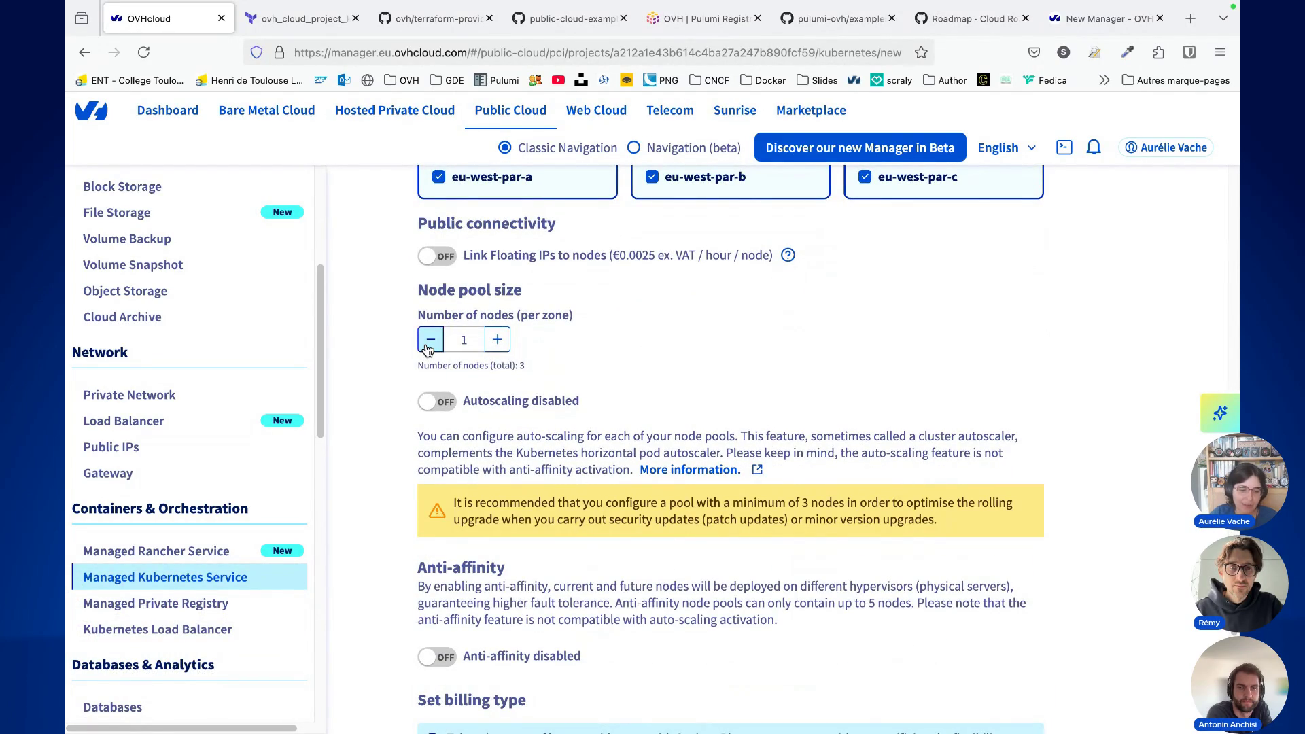
{"action": "left_click", "coordinate": [503, 349]}
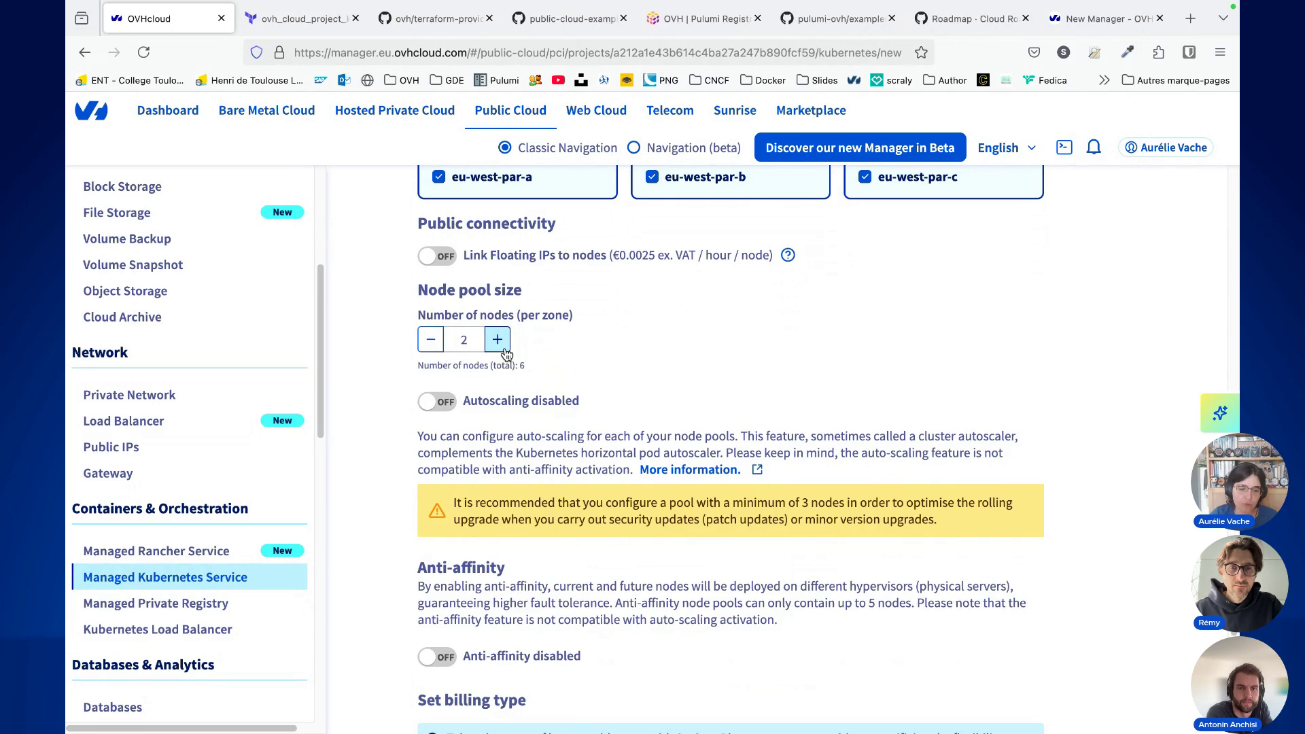
{"action": "left_click", "coordinate": [505, 351]}
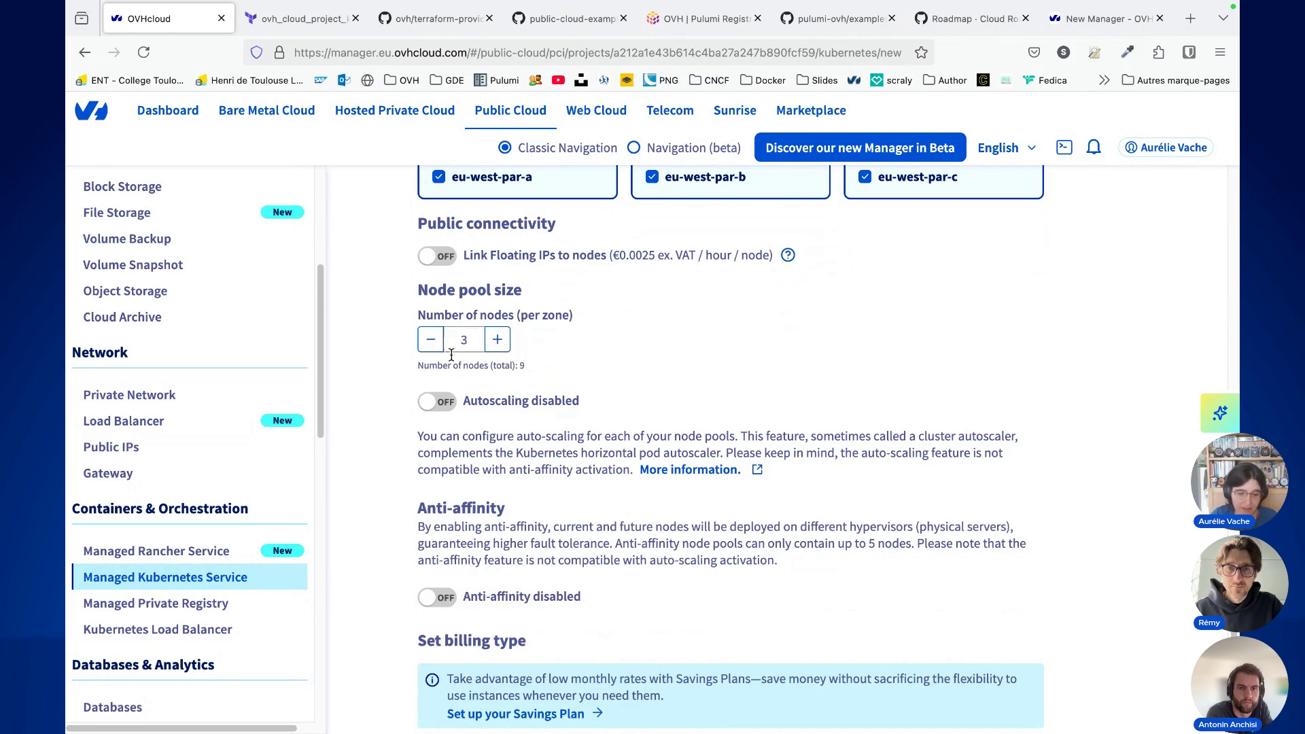
{"action": "scroll", "coordinate": [367, 365], "scroll_direction": "down", "scroll_amount": 1}
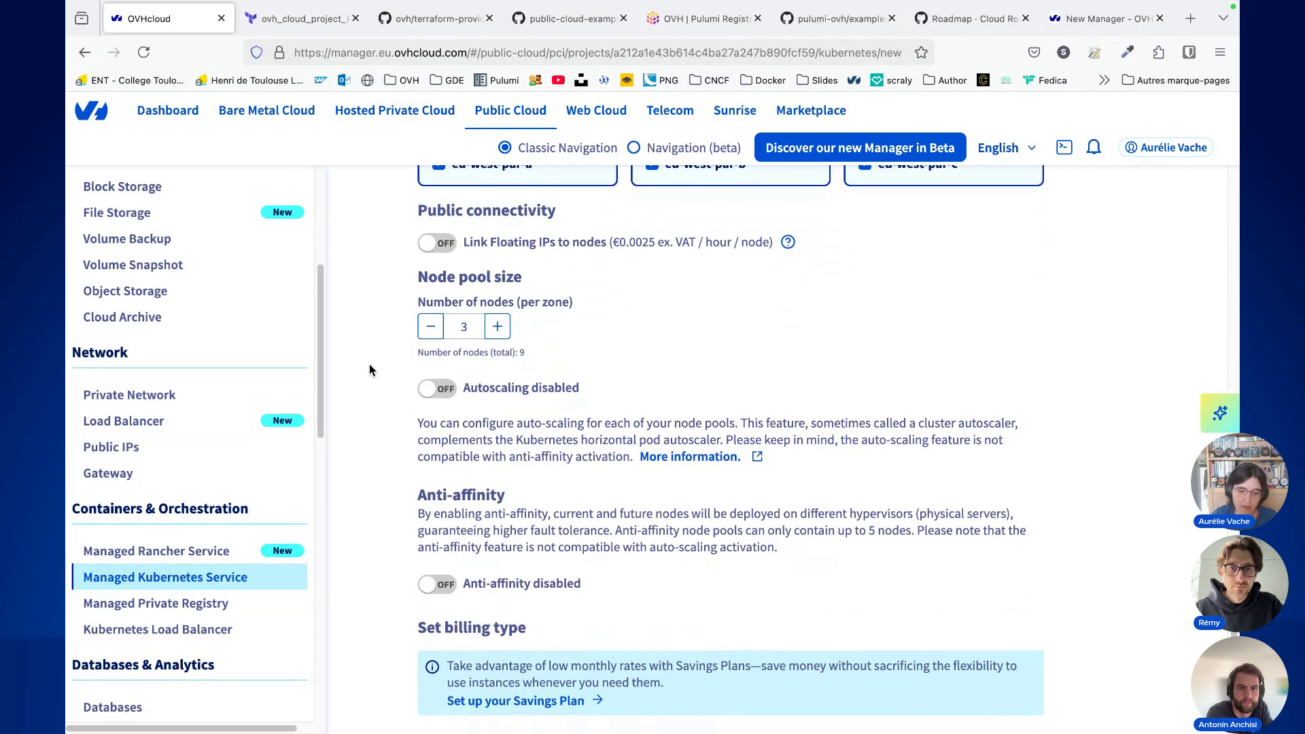
{"action": "left_click", "coordinate": [430, 388]}
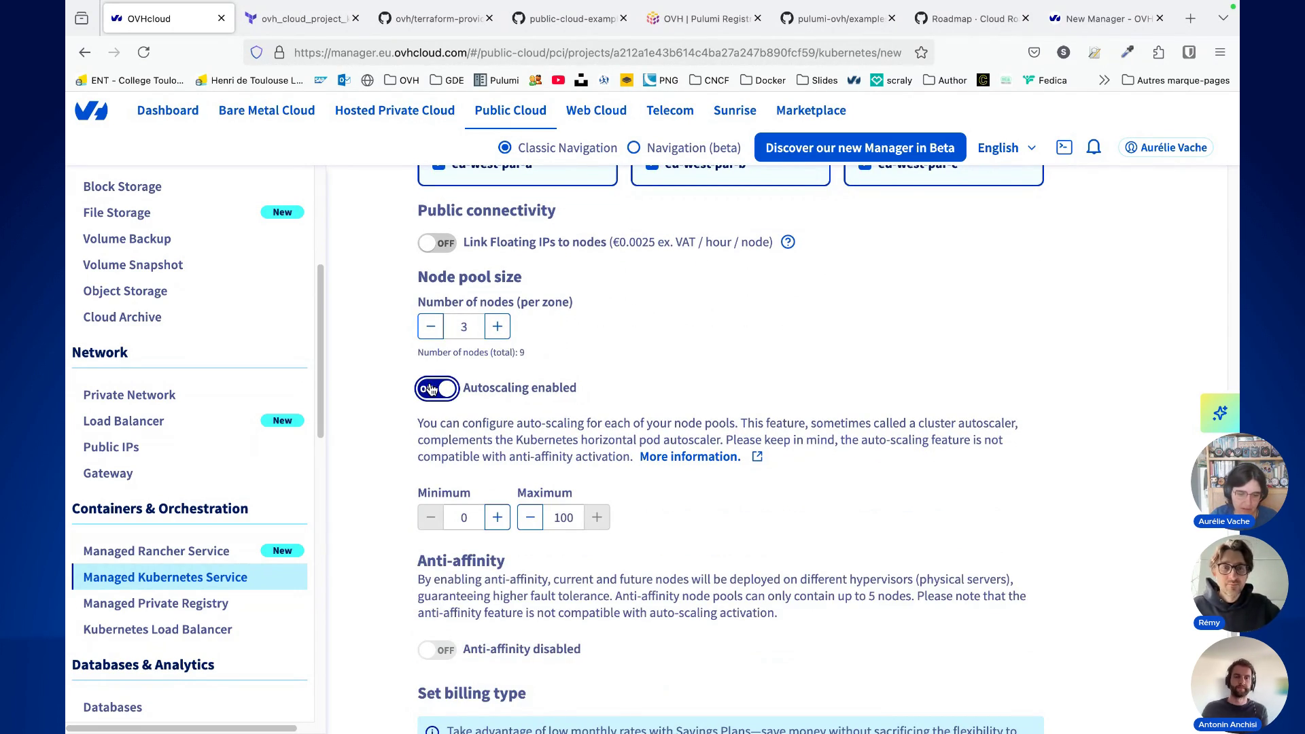
{"action": "left_click", "coordinate": [430, 389]}
Step: Name the node pools 'my-zone' and add the three b3-8 pools across the Paris zones
{"action": "scroll", "coordinate": [408, 455], "scroll_direction": "down", "scroll_amount": 3}
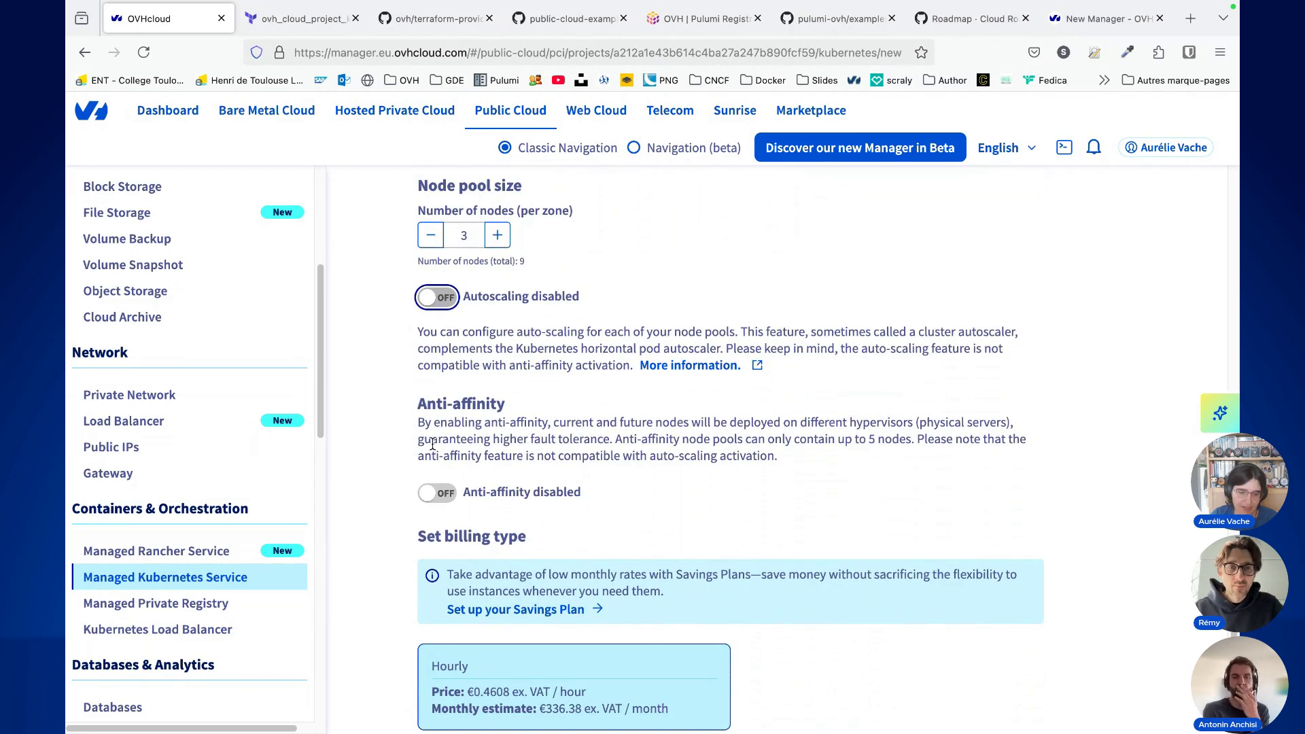
{"action": "scroll", "coordinate": [408, 408], "scroll_direction": "down", "scroll_amount": 3}
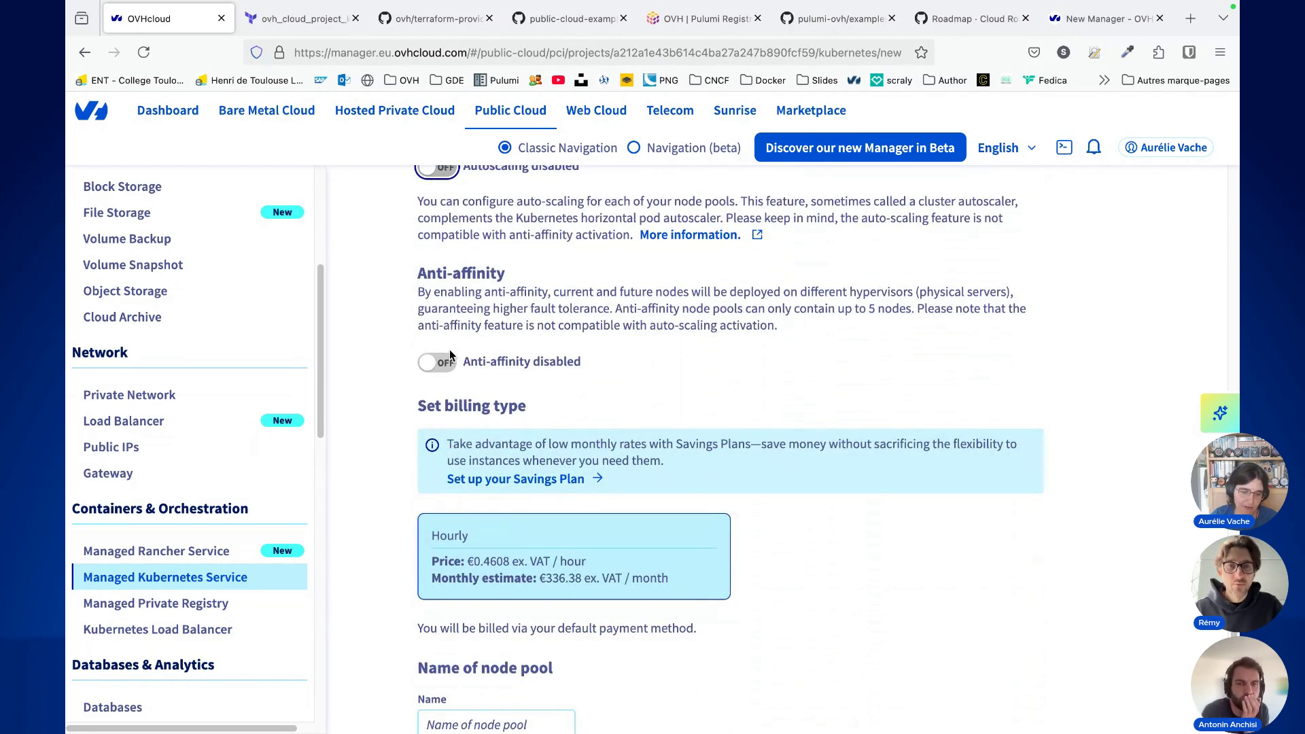
{"action": "scroll", "coordinate": [421, 367], "scroll_direction": "down", "scroll_amount": 2}
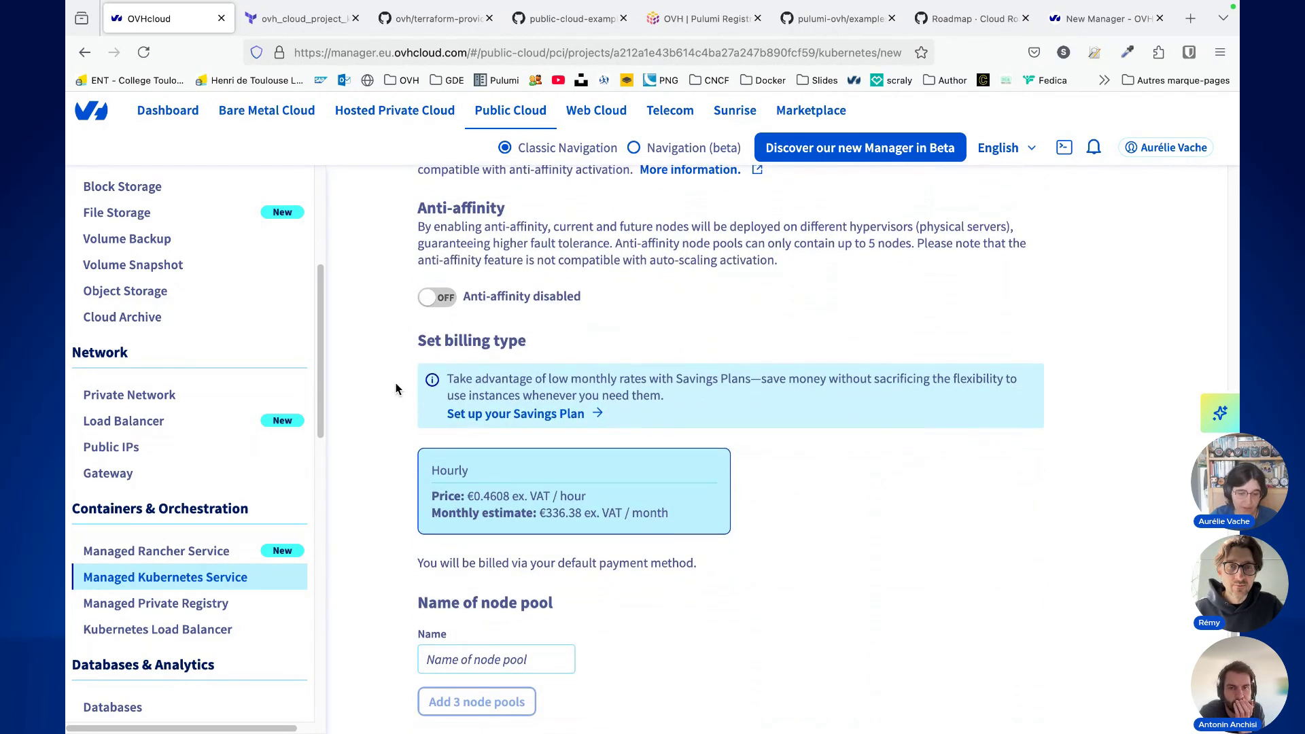
{"action": "scroll", "coordinate": [395, 388], "scroll_direction": "down", "scroll_amount": 5}
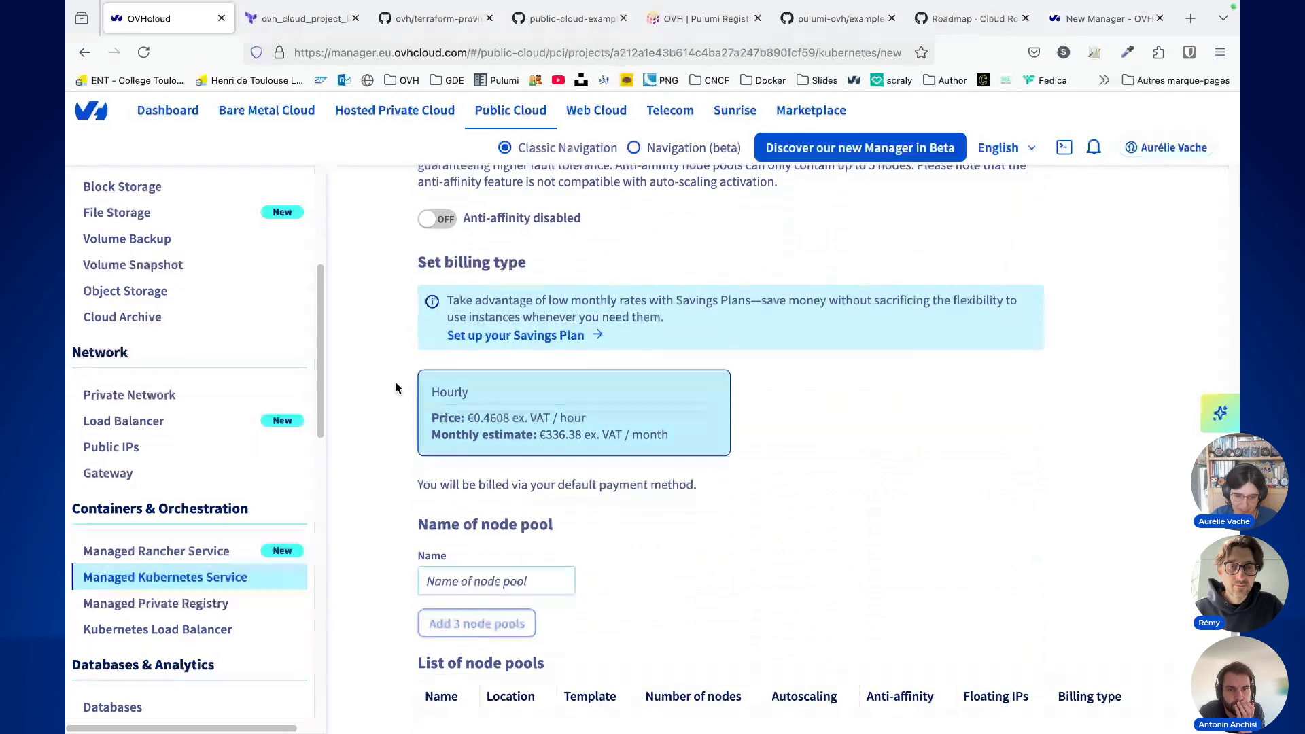
{"action": "left_click", "coordinate": [519, 479]}
{"action": "type", "text": "my-zone"}
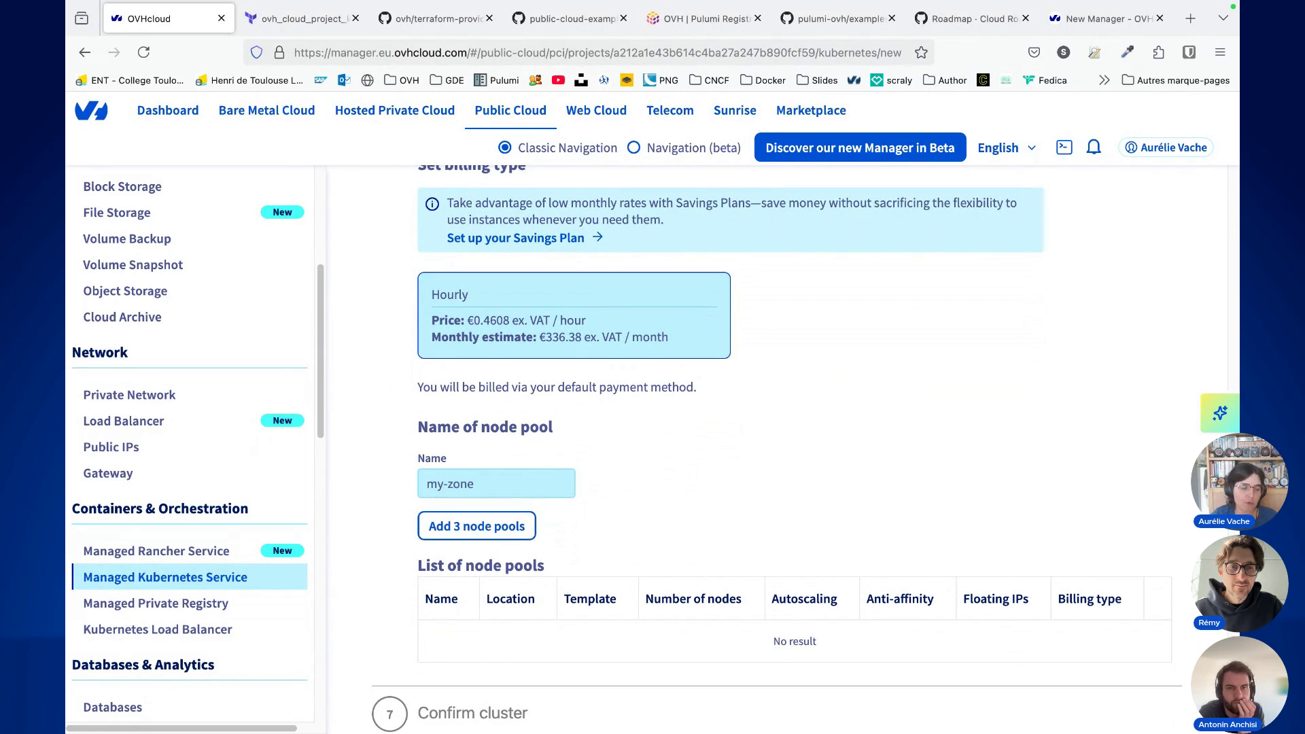
{"action": "left_click", "coordinate": [477, 526]}
Step: Finish the node pool step and confirm the cluster creation
{"action": "scroll", "coordinate": [365, 506], "scroll_direction": "down", "scroll_amount": 2}
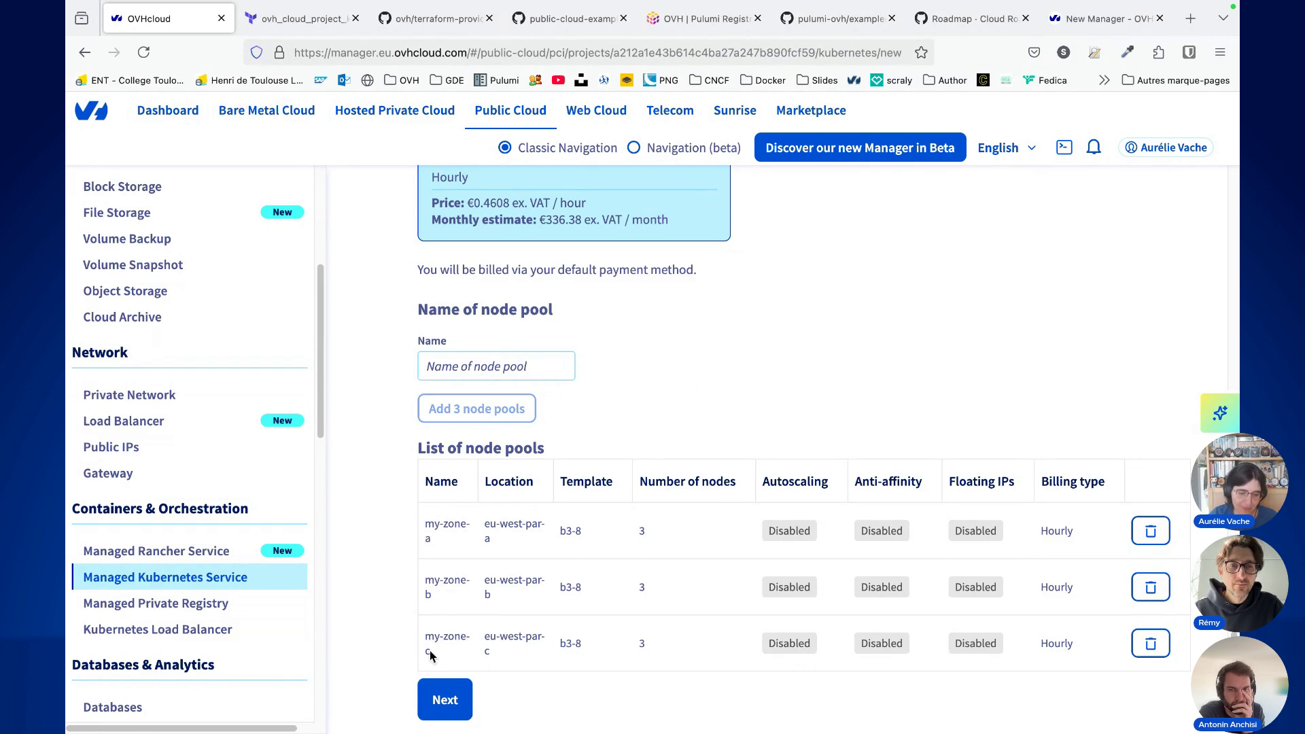
{"action": "scroll", "coordinate": [388, 570], "scroll_direction": "down", "scroll_amount": 1}
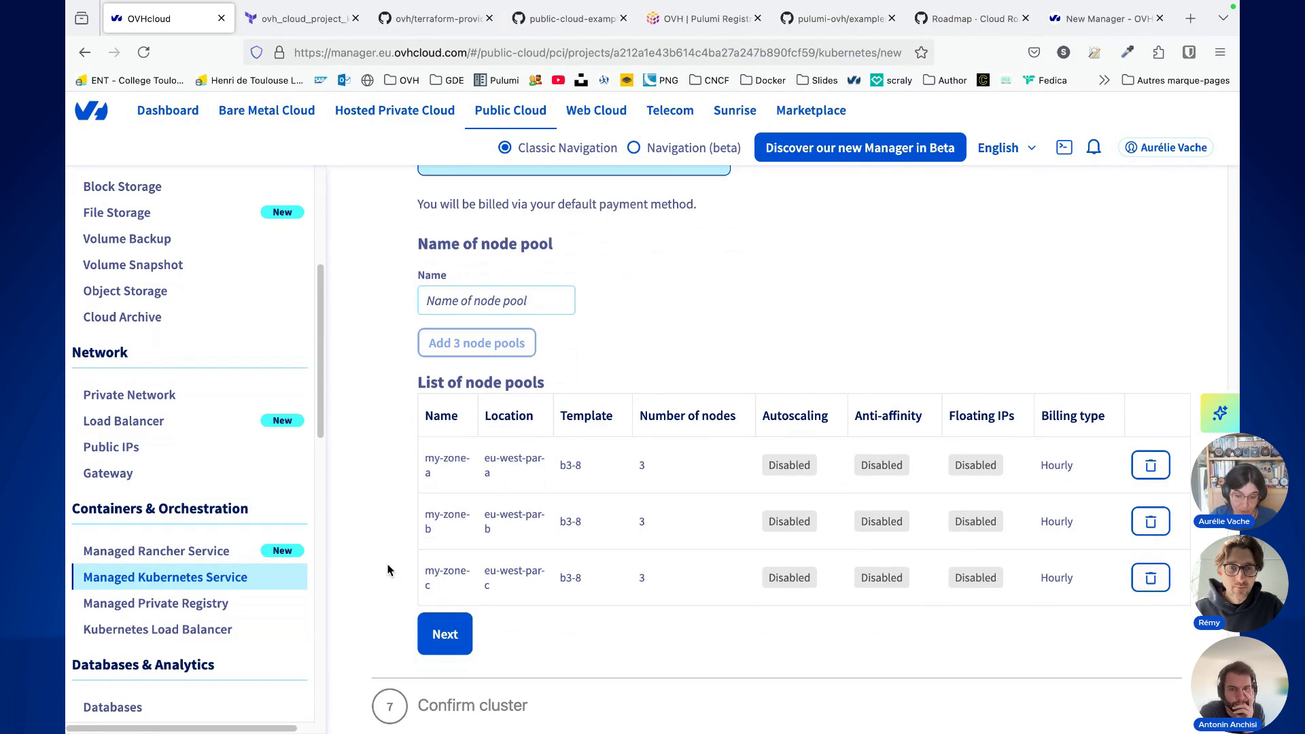
{"action": "left_click", "coordinate": [442, 629]}
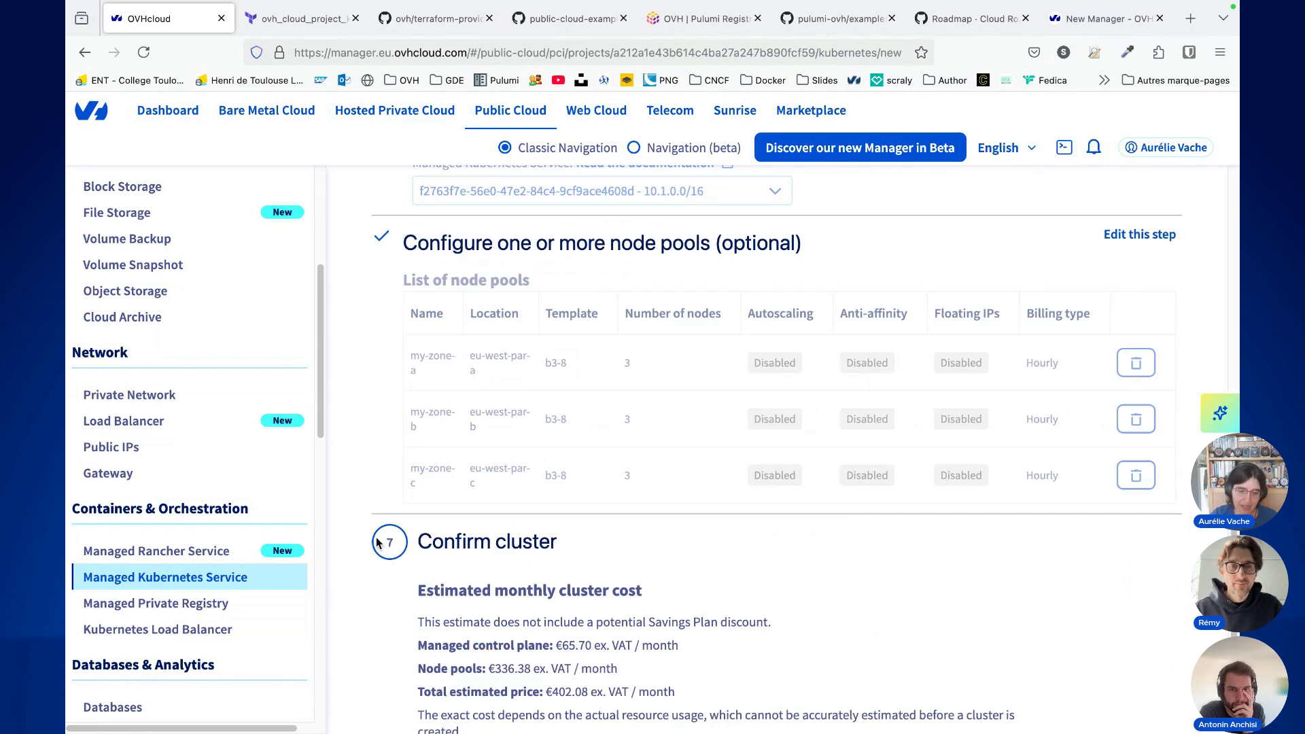
{"action": "scroll", "coordinate": [370, 463], "scroll_direction": "down", "scroll_amount": 2}
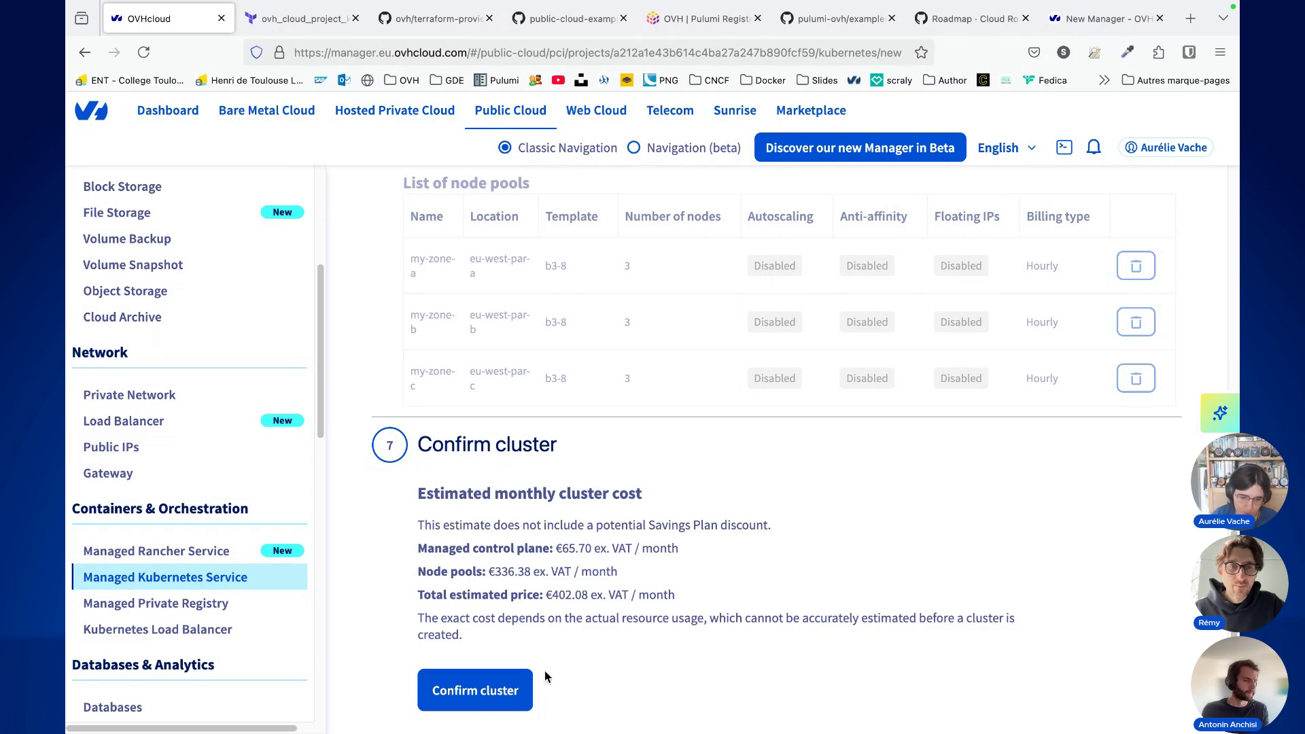
{"action": "left_click", "coordinate": [447, 682]}
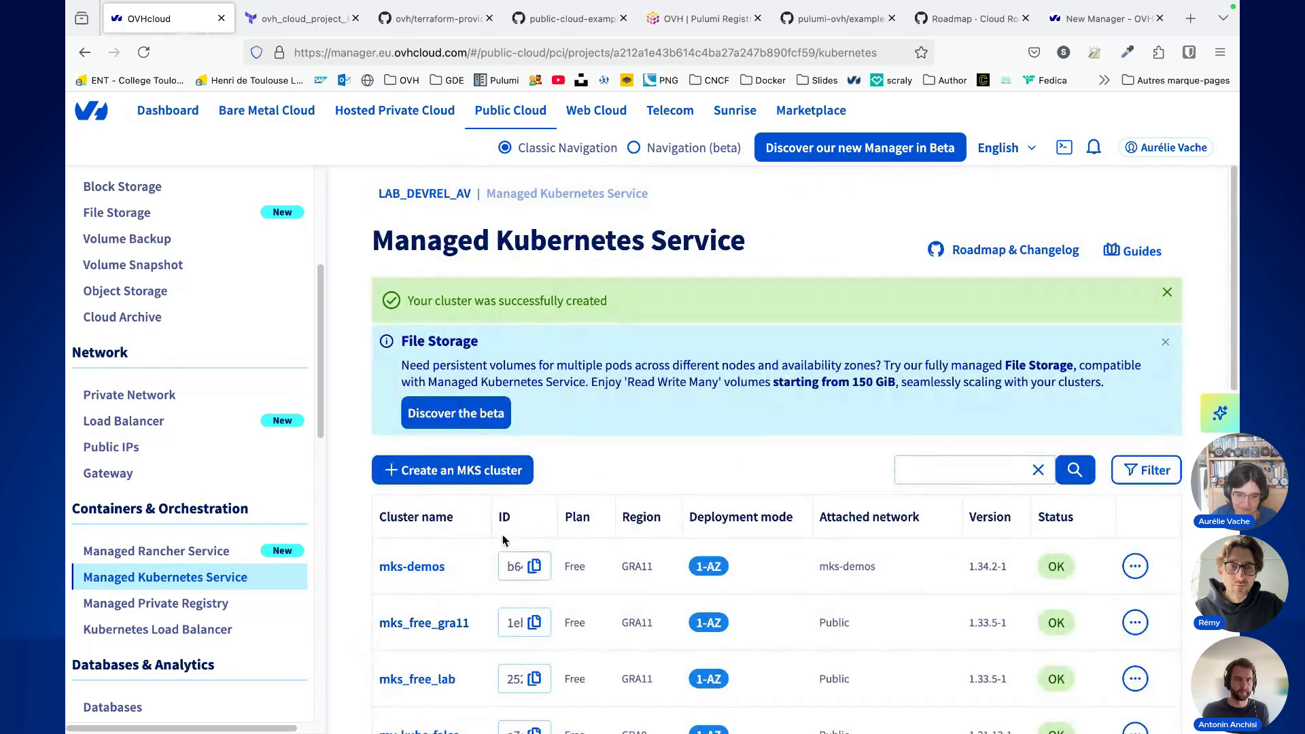
Step: Check the installing mks-twitch row and its version, then go to the ovh_cloud_project_kube Terraform docs
{"action": "scroll", "coordinate": [378, 537], "scroll_direction": "down", "scroll_amount": 1}
{"action": "scroll", "coordinate": [378, 537], "scroll_direction": "down", "scroll_amount": 5}
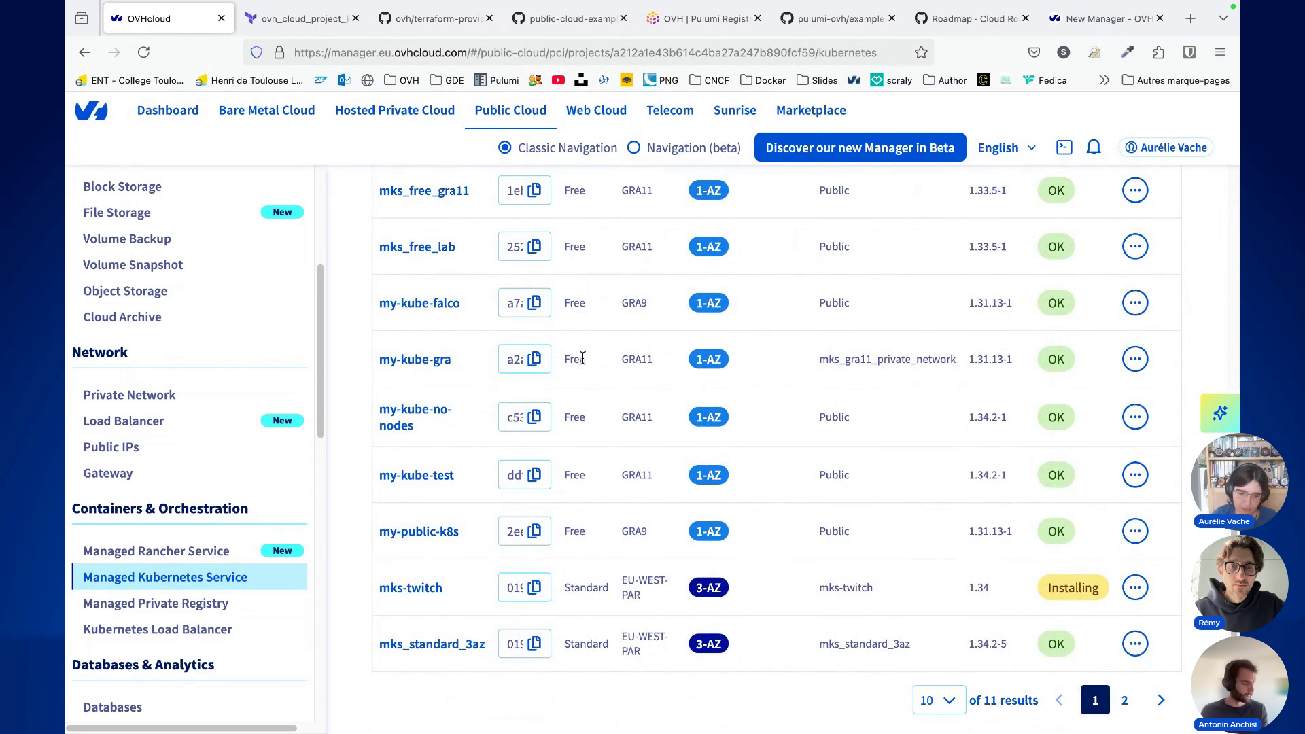
{"action": "scroll", "coordinate": [651, 469], "scroll_direction": "up", "scroll_amount": 1}
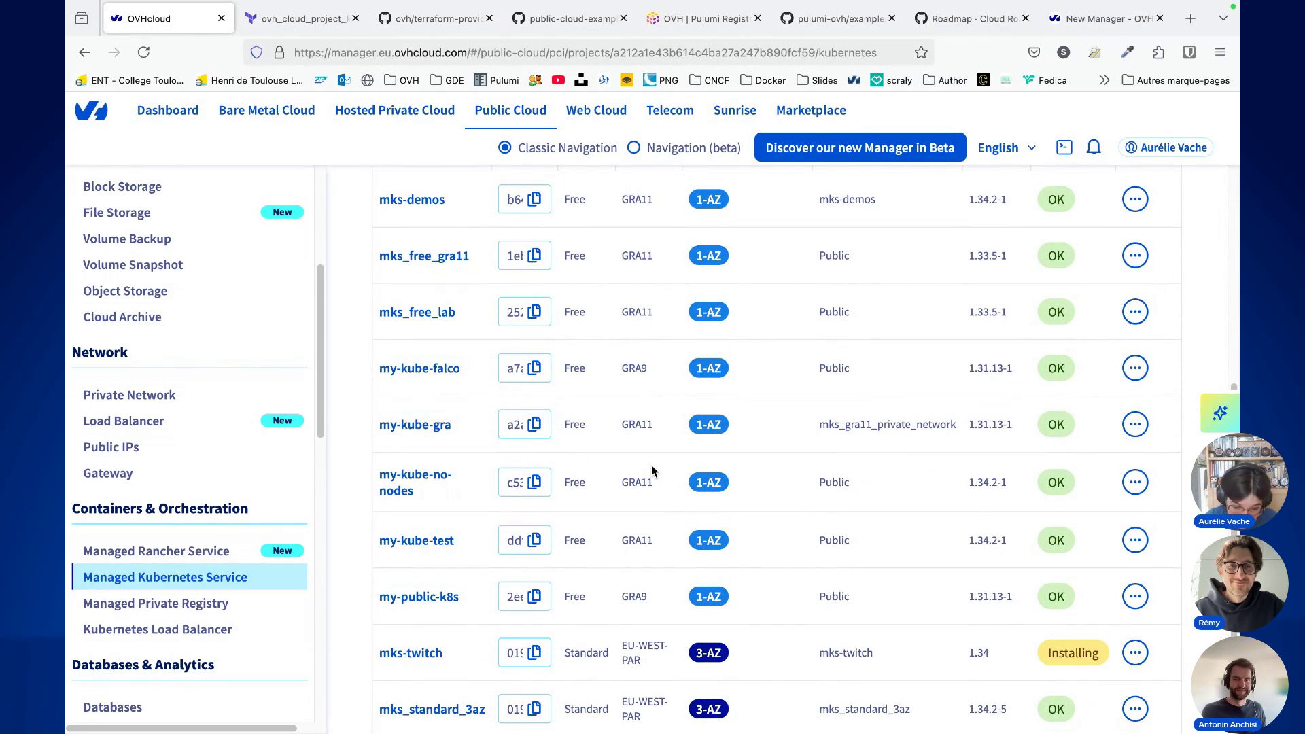
{"action": "scroll", "coordinate": [652, 469], "scroll_direction": "down", "scroll_amount": 1}
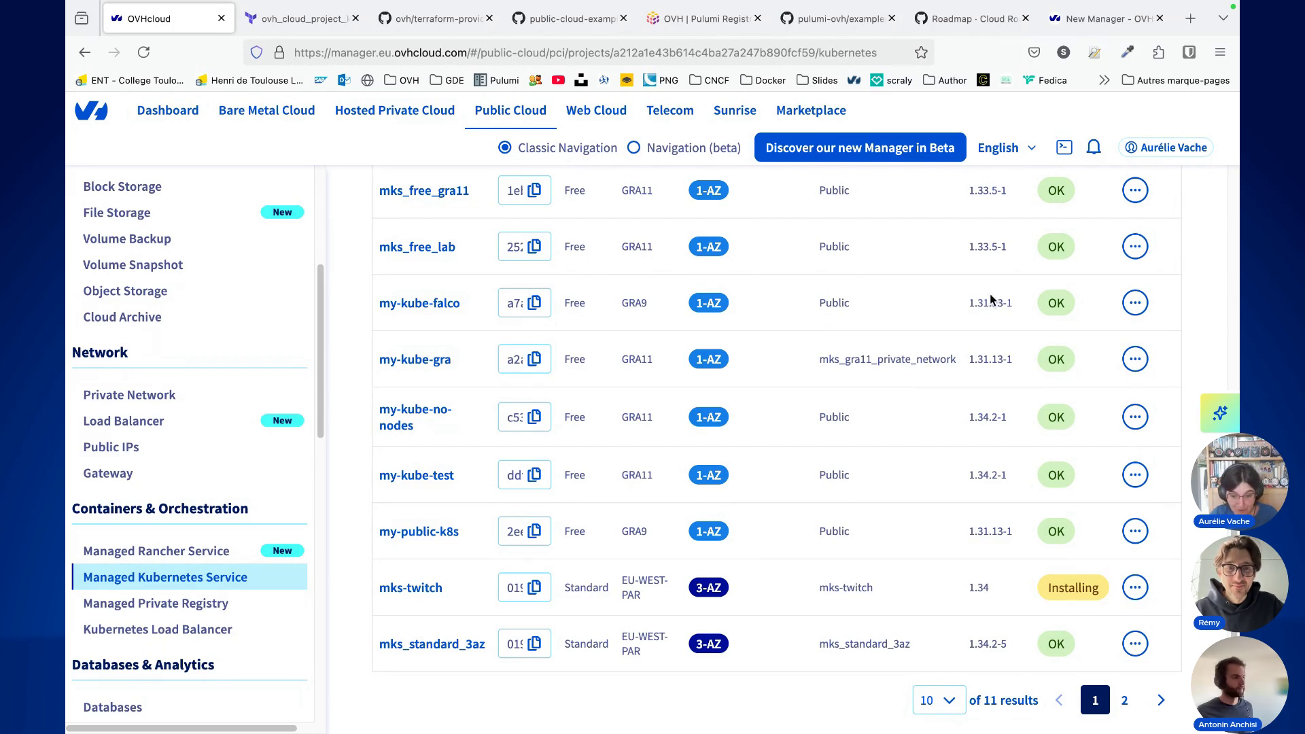
{"action": "left_click_drag", "start_coordinate": [997, 304], "coordinate": [964, 305]}
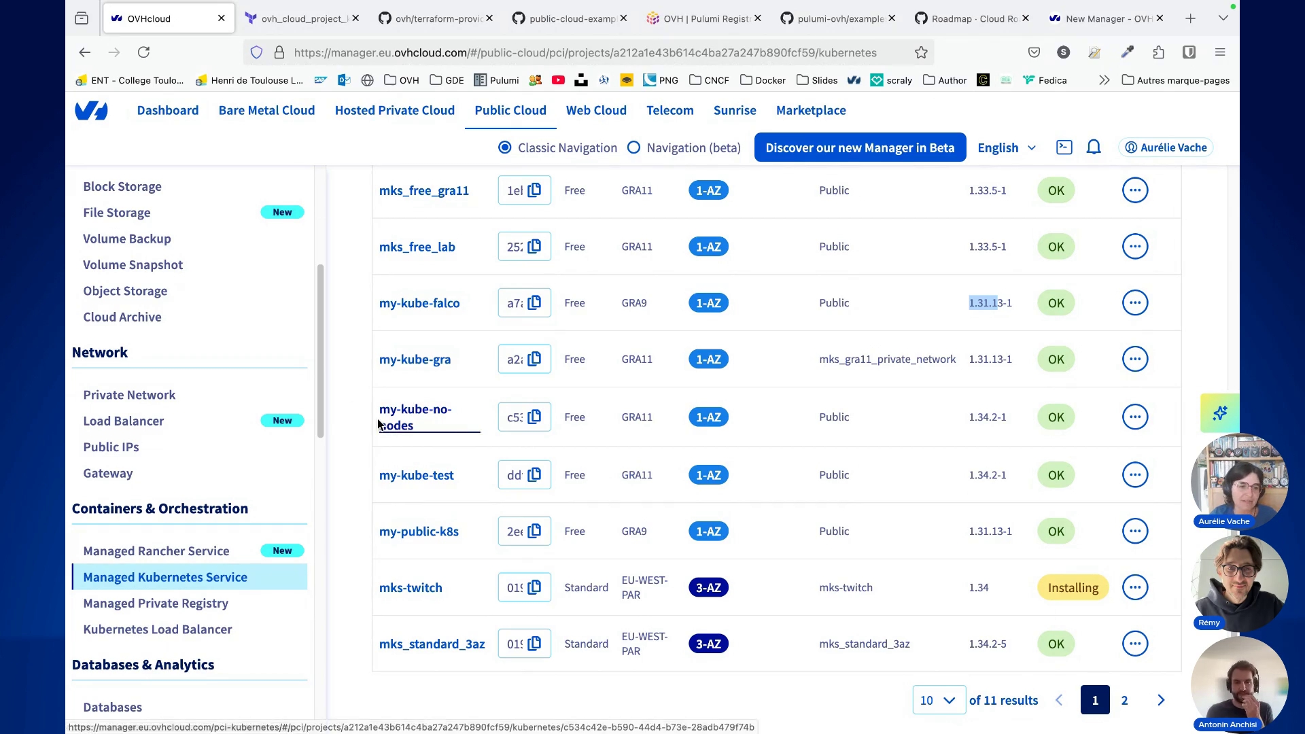
{"action": "left_click", "coordinate": [299, 19]}
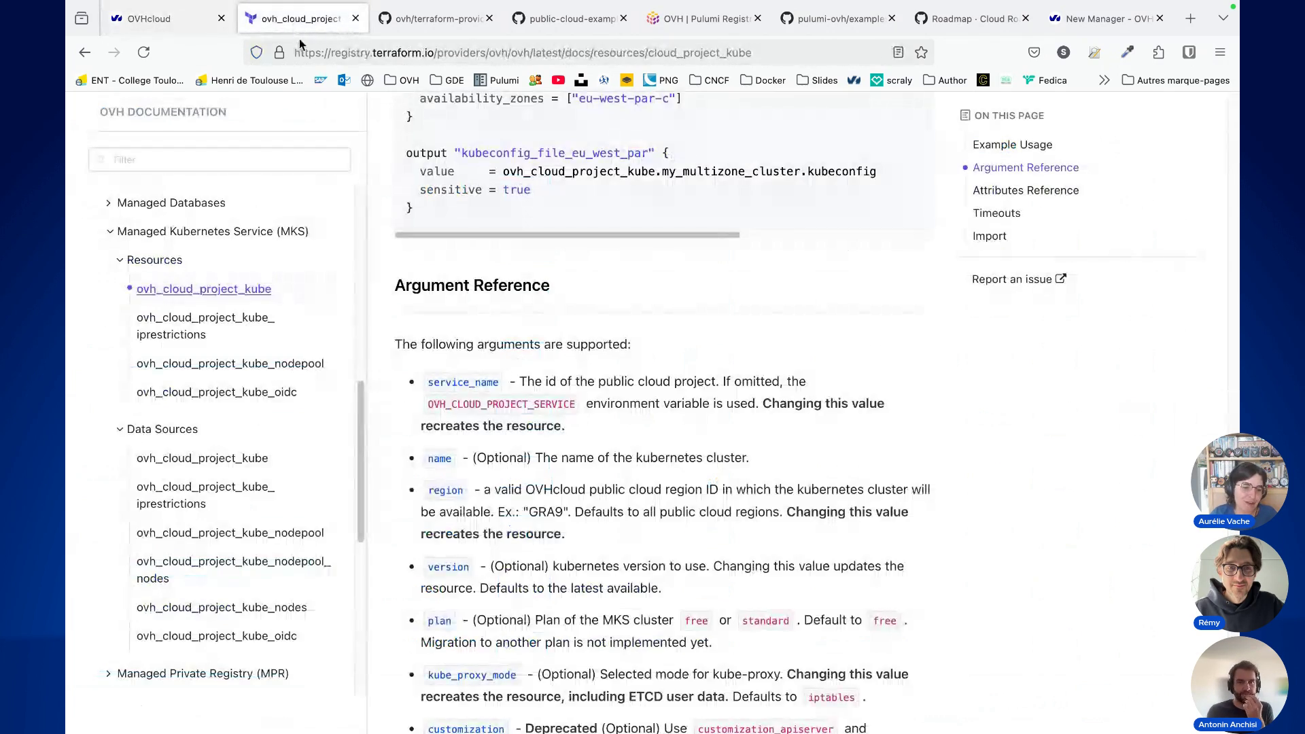
Step: Go to the OVH provider documentation and expand its Managed Kubernetes Service (MKS) section
{"action": "scroll", "coordinate": [601, 464], "scroll_direction": "up", "scroll_amount": 20}
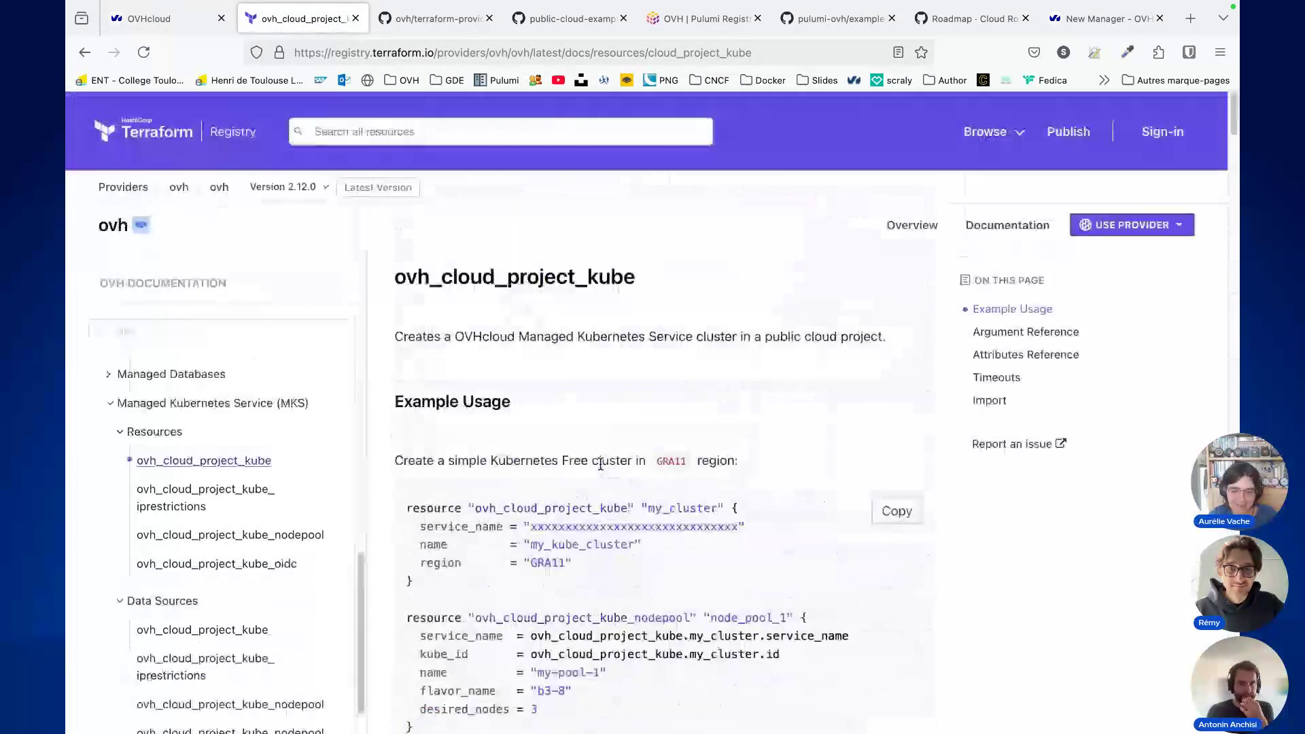
{"action": "left_click", "coordinate": [219, 187]}
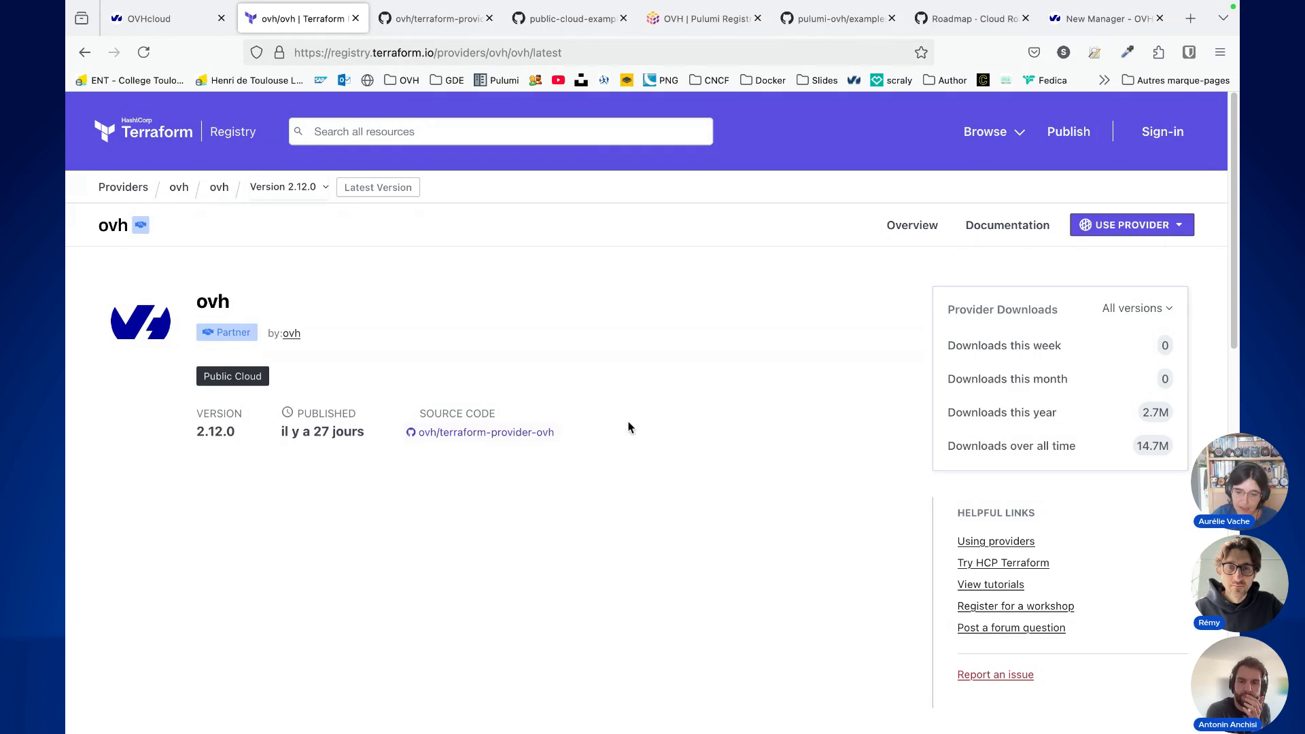
{"action": "left_click", "coordinate": [1008, 225]}
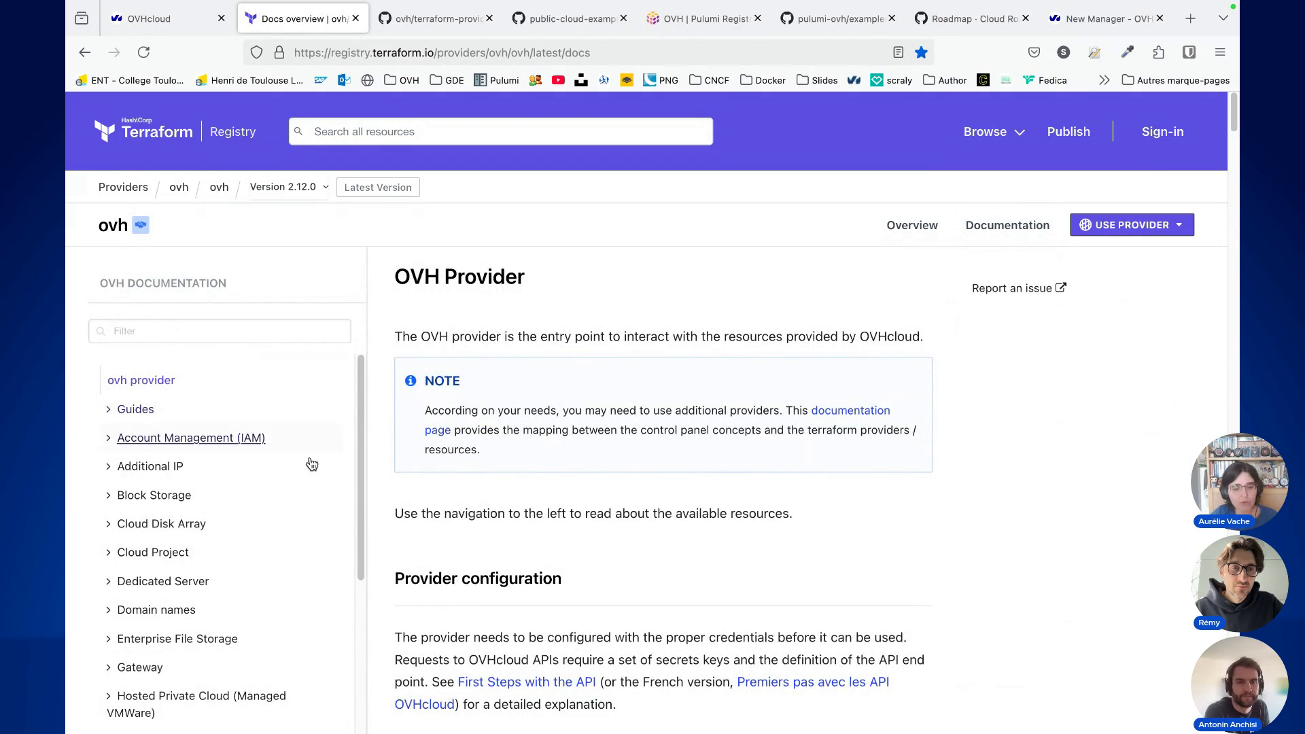
{"action": "scroll", "coordinate": [311, 466], "scroll_direction": "down", "scroll_amount": 2}
{"action": "scroll", "coordinate": [311, 470], "scroll_direction": "down", "scroll_amount": 5}
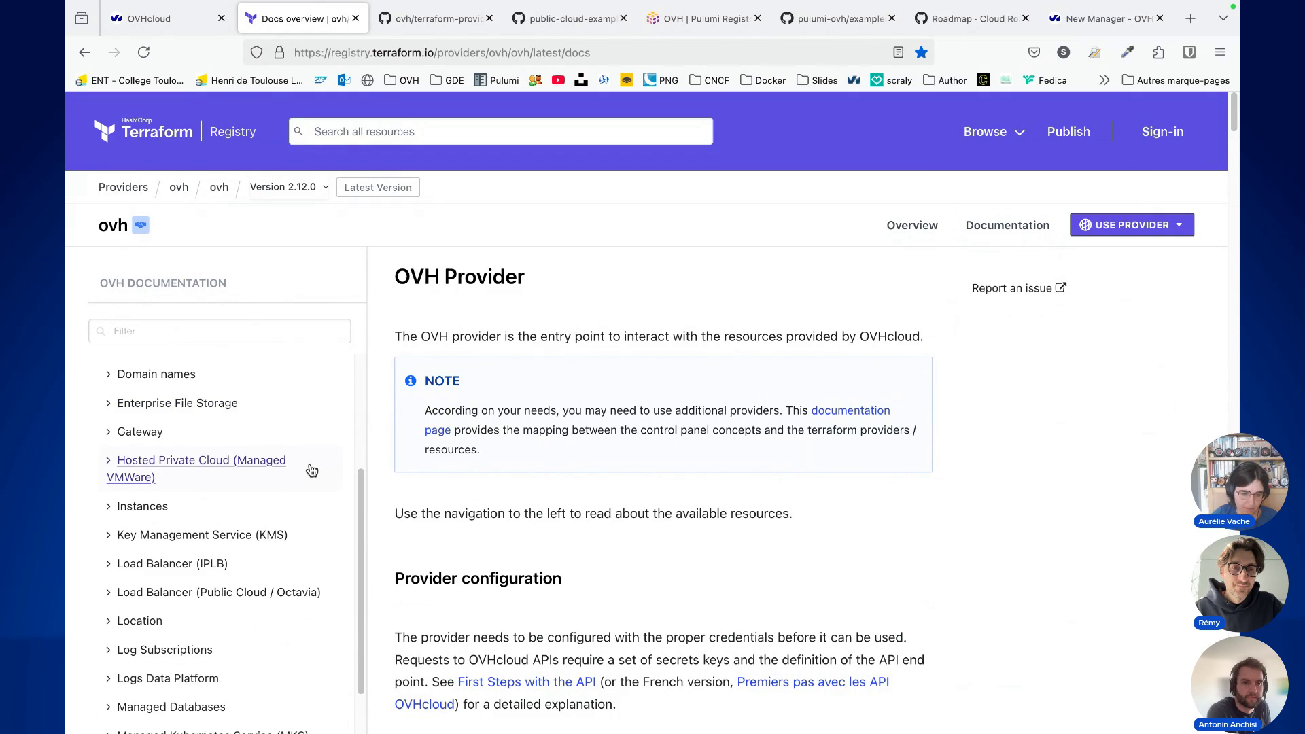
{"action": "scroll", "coordinate": [311, 470], "scroll_direction": "down", "scroll_amount": 3}
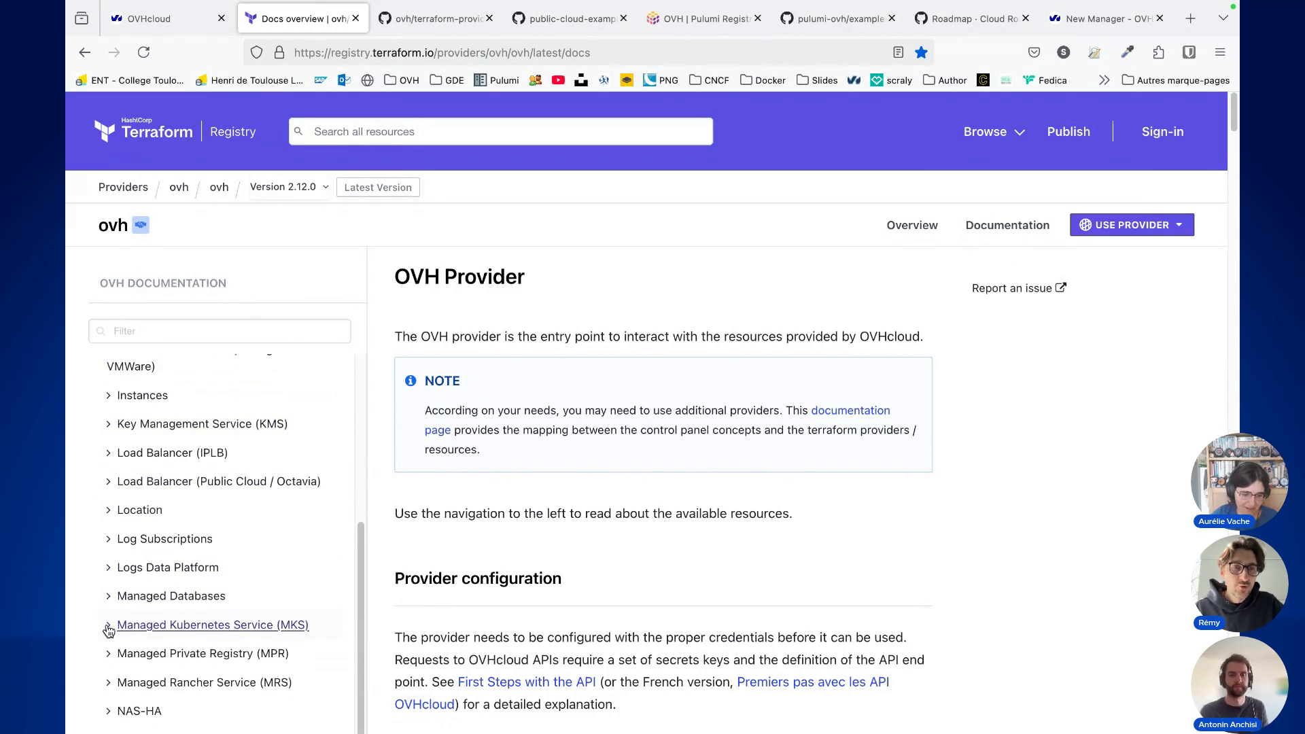
{"action": "left_click", "coordinate": [109, 625]}
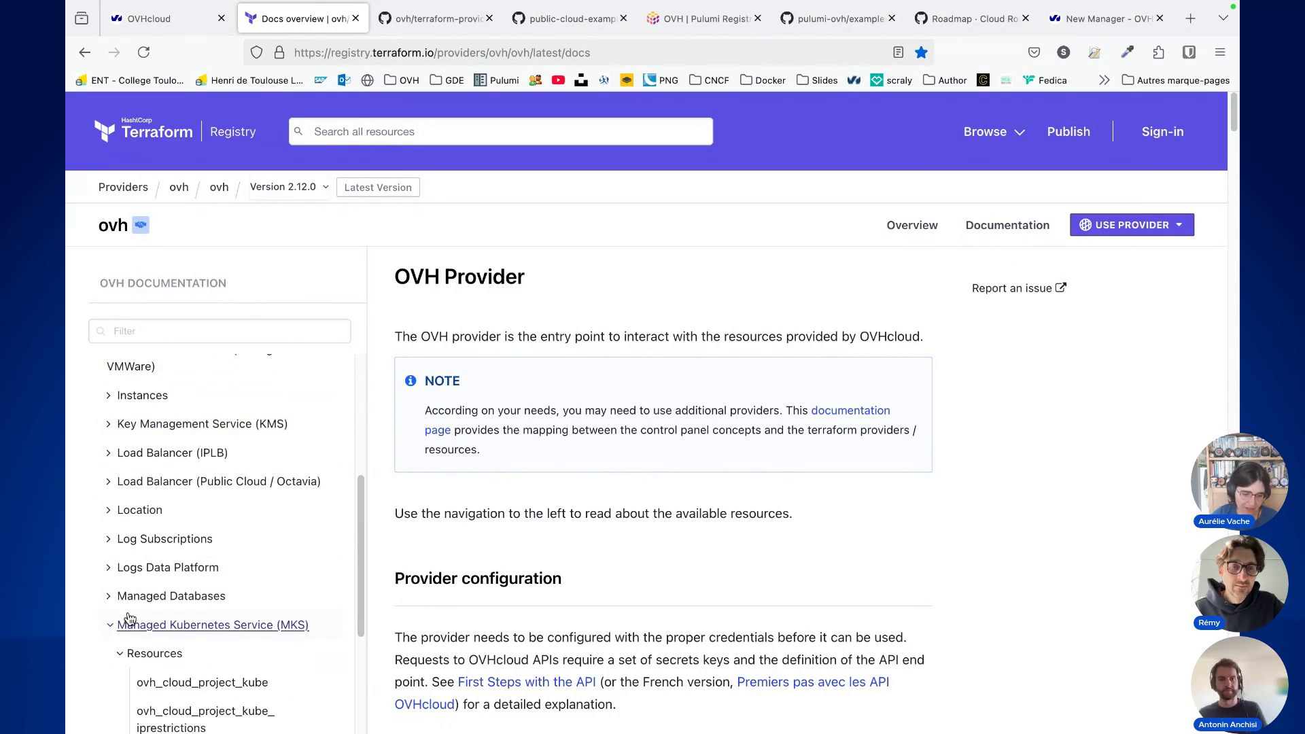
{"action": "scroll", "coordinate": [114, 600], "scroll_direction": "down", "scroll_amount": 5}
{"action": "scroll", "coordinate": [113, 600], "scroll_direction": "down", "scroll_amount": 2}
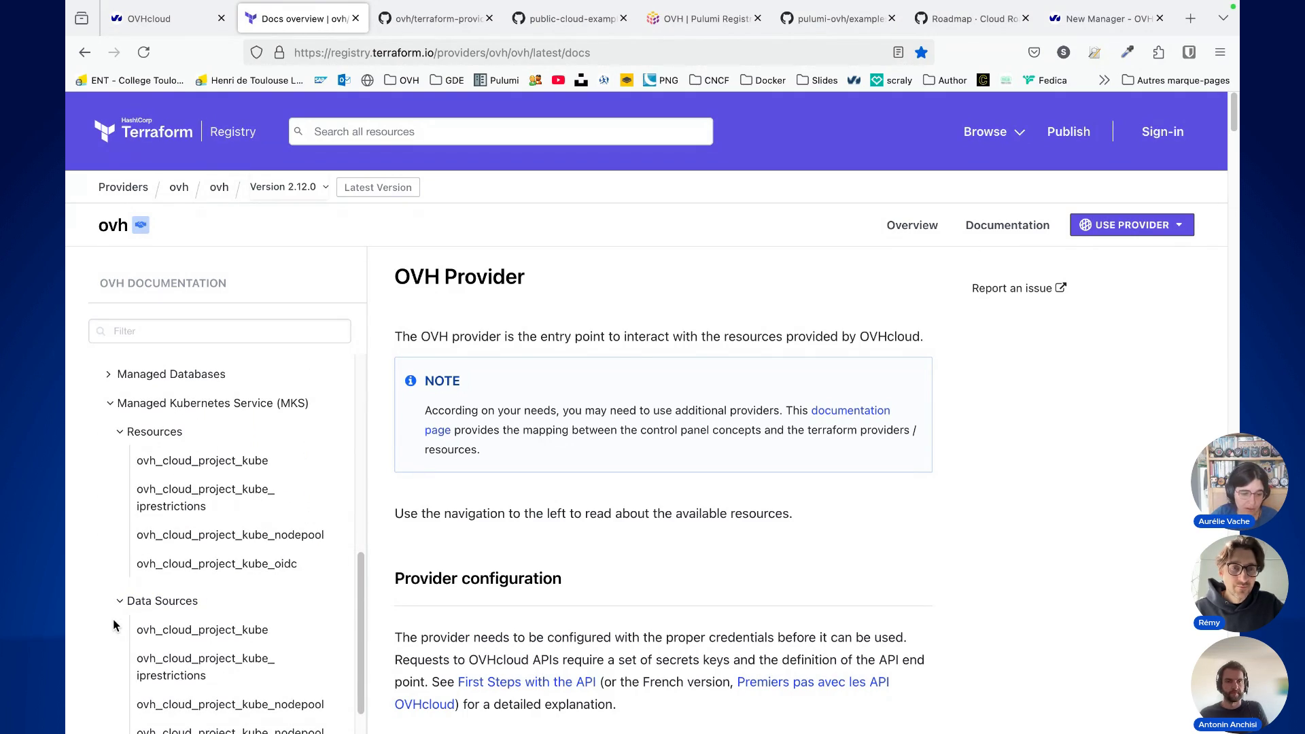
Step: Open the ovh_cloud_project_kube resource page and select its first Example Usage code block
{"action": "left_click", "coordinate": [227, 464]}
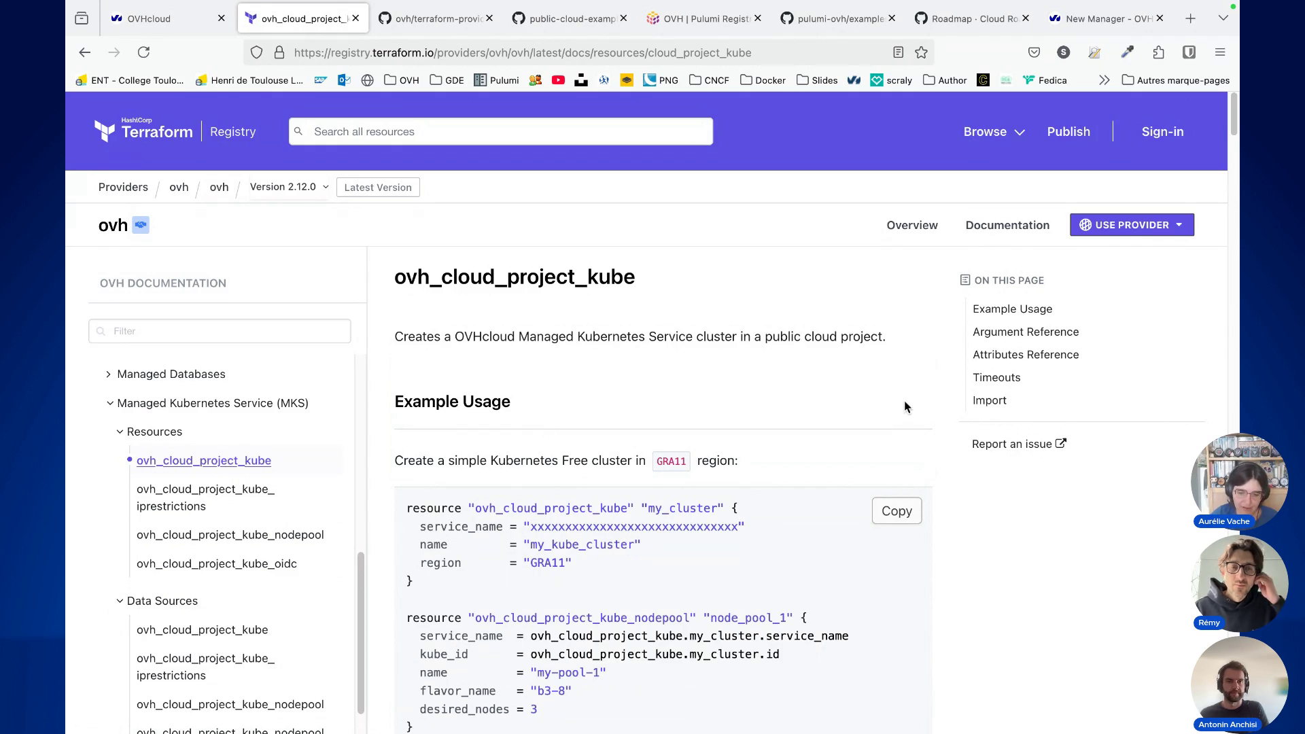
{"action": "scroll", "coordinate": [935, 402], "scroll_direction": "down", "scroll_amount": 1}
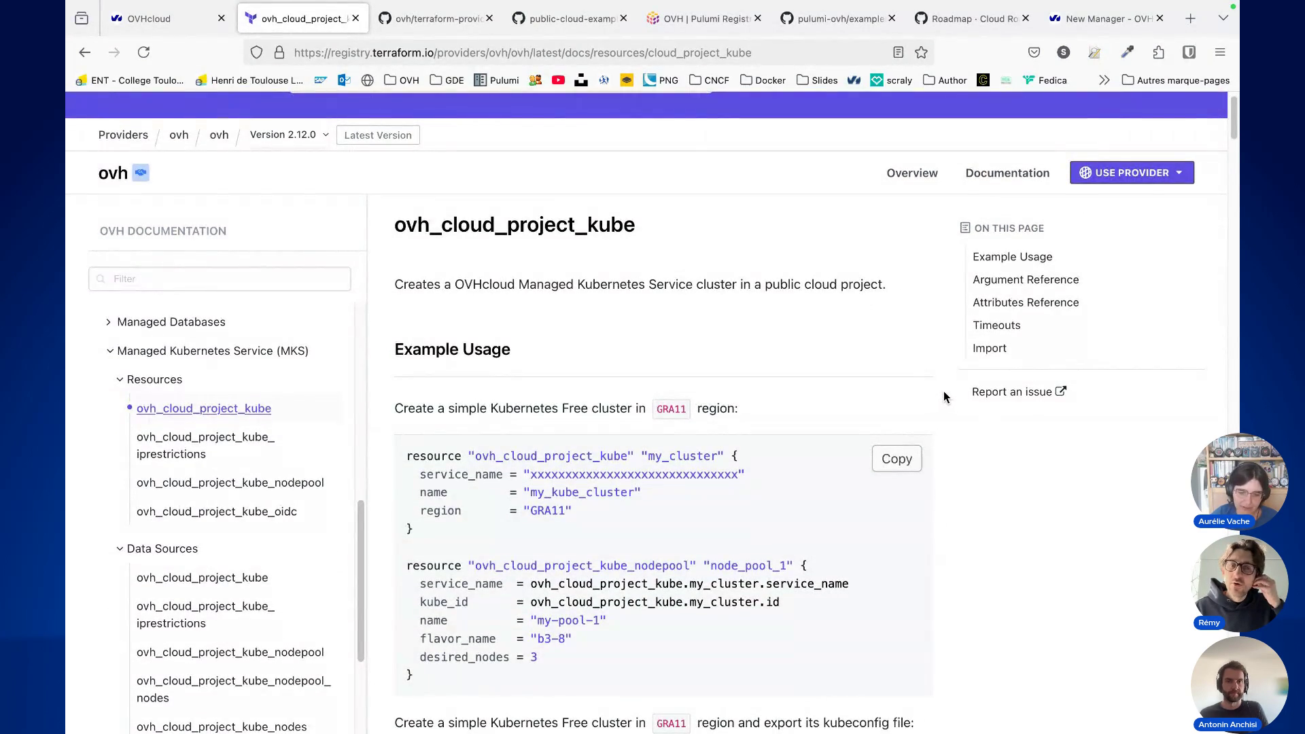
{"action": "scroll", "coordinate": [943, 393], "scroll_direction": "down", "scroll_amount": 1}
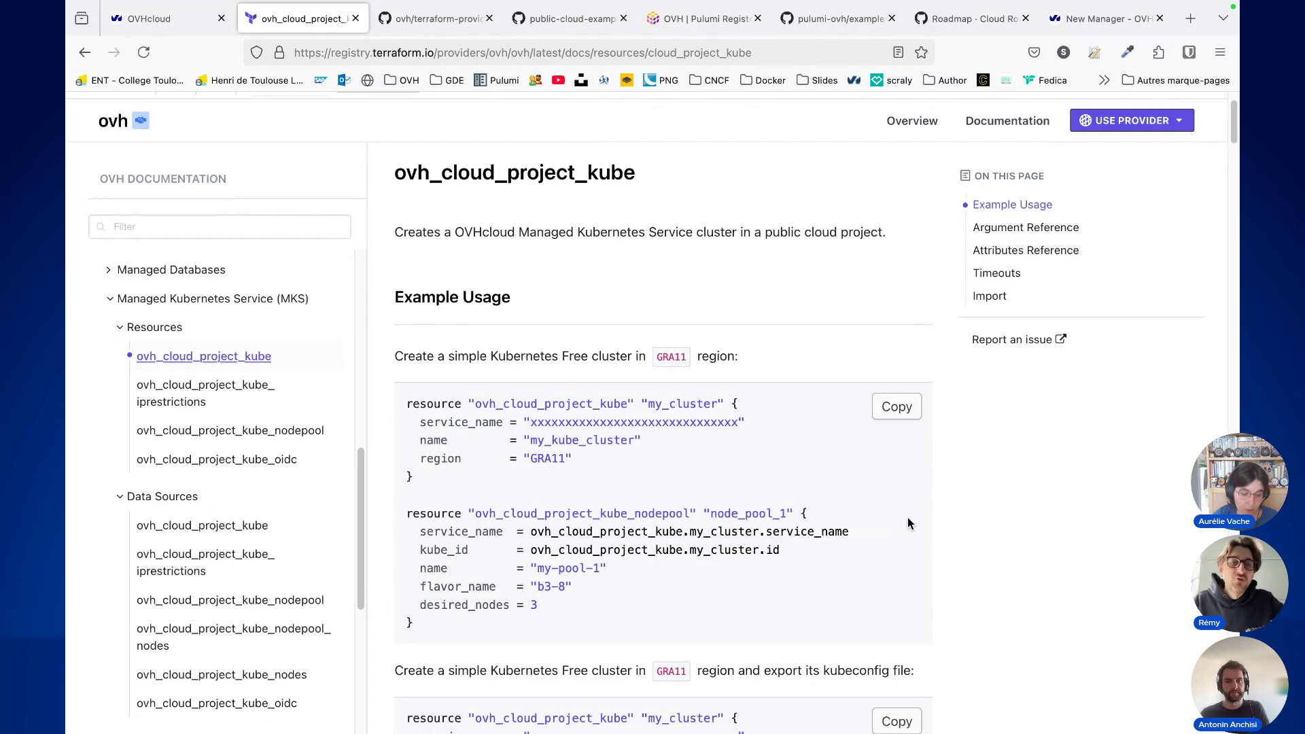
{"action": "scroll", "coordinate": [908, 522], "scroll_direction": "down", "scroll_amount": 1}
{"action": "scroll", "coordinate": [908, 522], "scroll_direction": "down", "scroll_amount": 2}
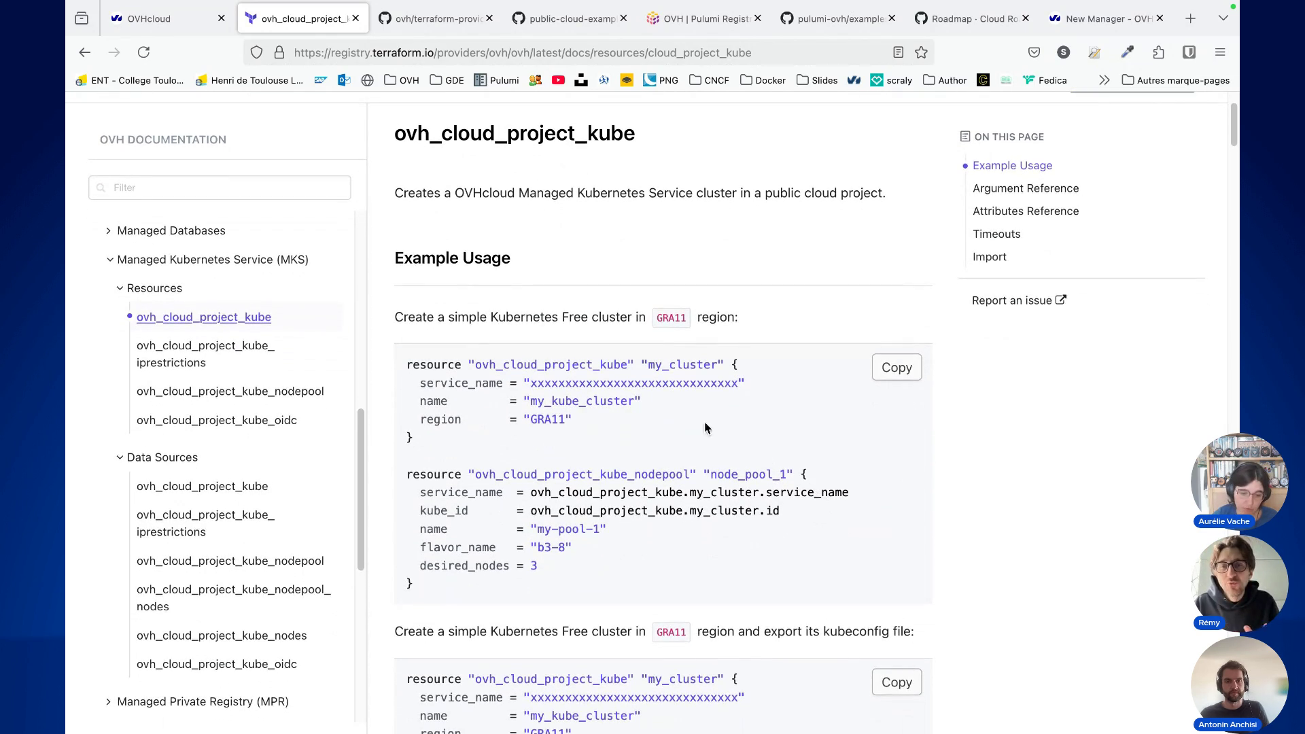
{"action": "mouse_move", "coordinate": [402, 360]}
{"action": "left_mouse_down"}
{"action": "mouse_move", "coordinate": [491, 409]}
{"action": "mouse_move", "coordinate": [662, 450]}
{"action": "left_mouse_up"}
{"action": "scroll", "coordinate": [753, 469], "scroll_direction": "down", "scroll_amount": 3}
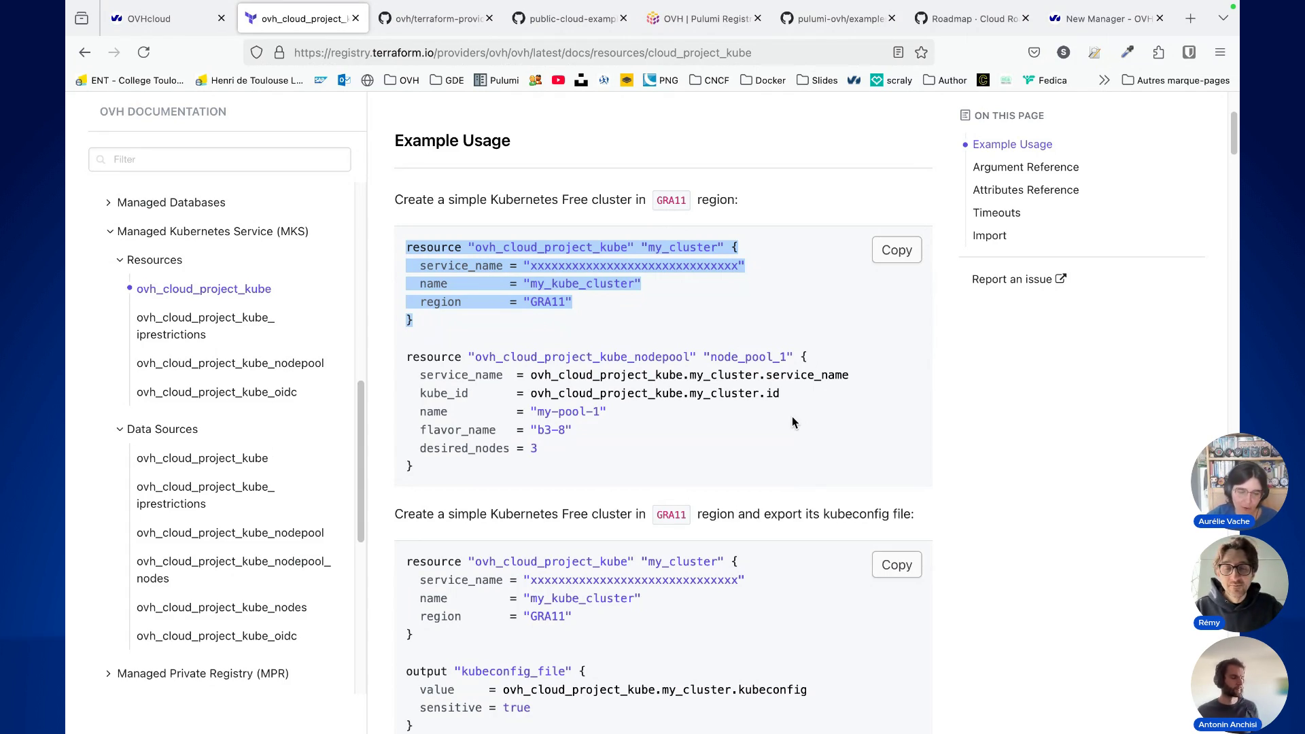
Step: Move to the public-cloud-examples repository's create-cluster-with-tf-in-3az example on GitHub
{"action": "scroll", "coordinate": [707, 480], "scroll_direction": "up", "scroll_amount": 1}
{"action": "scroll", "coordinate": [708, 480], "scroll_direction": "up", "scroll_amount": 1}
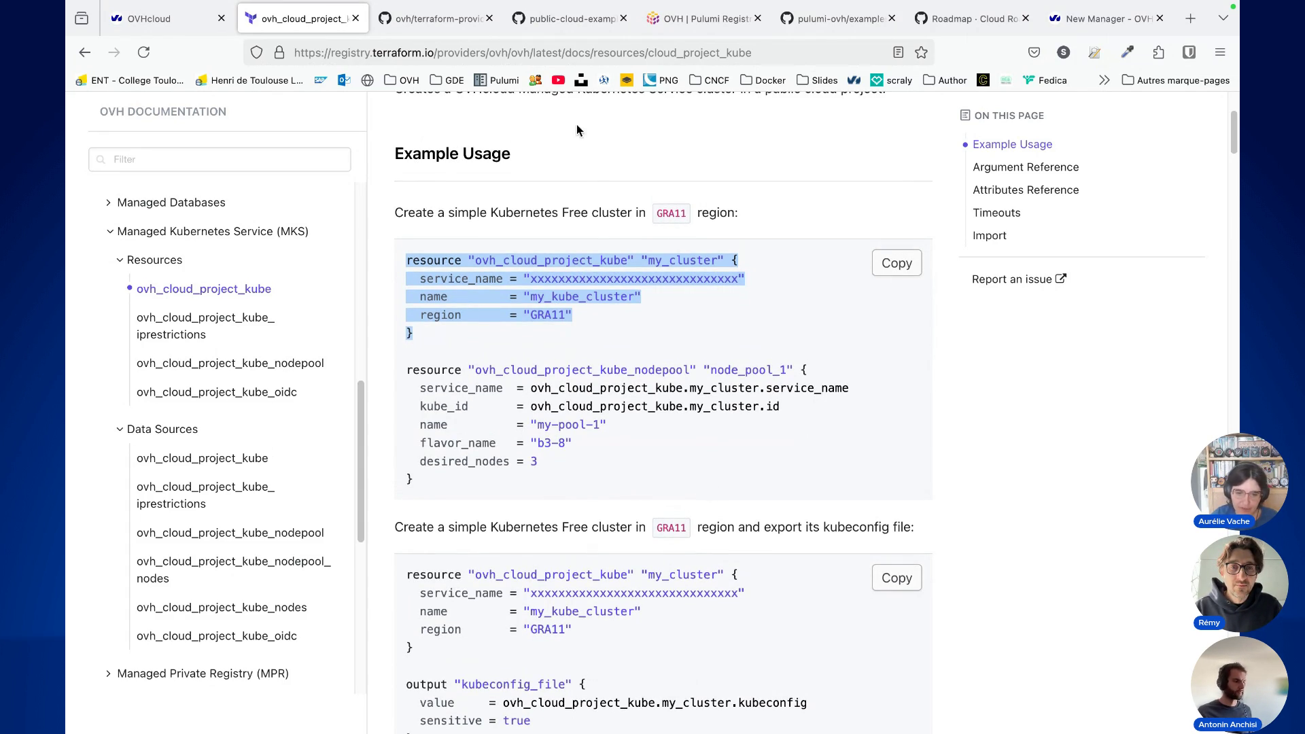
{"action": "left_click", "coordinate": [552, 21]}
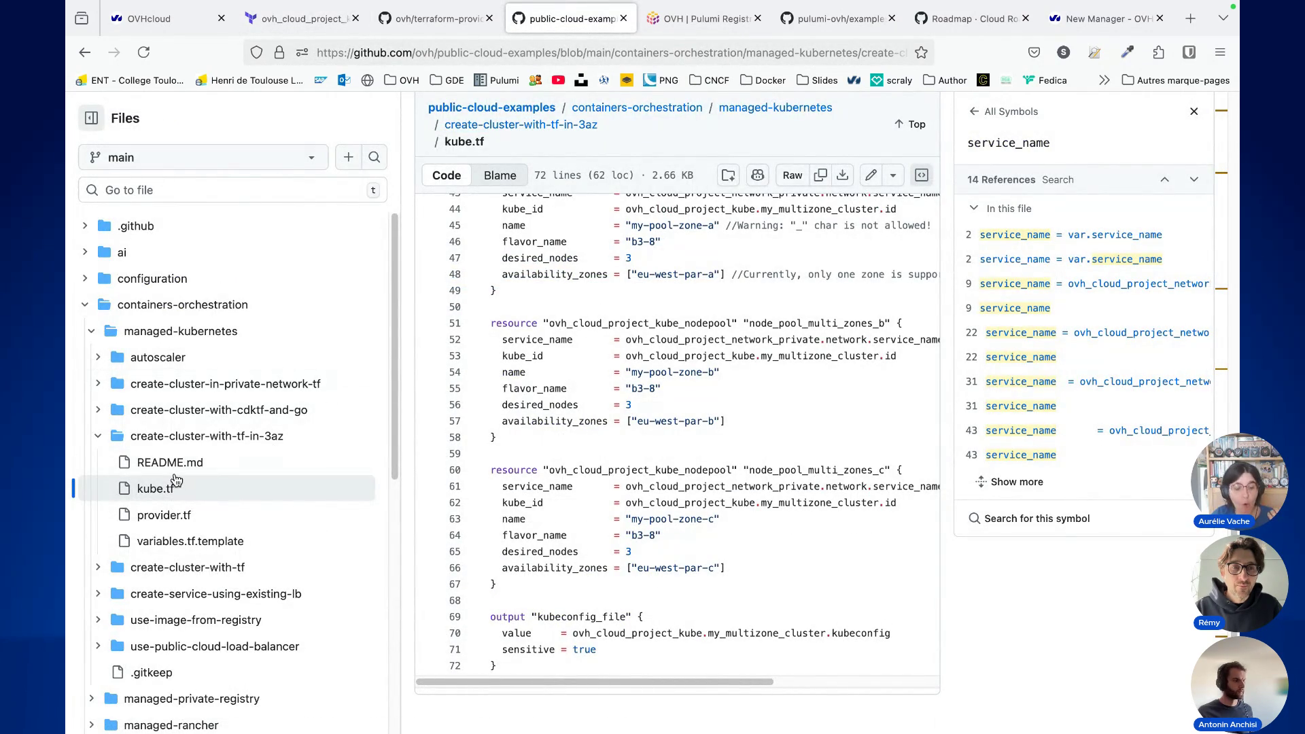
{"action": "left_click", "coordinate": [256, 460]}
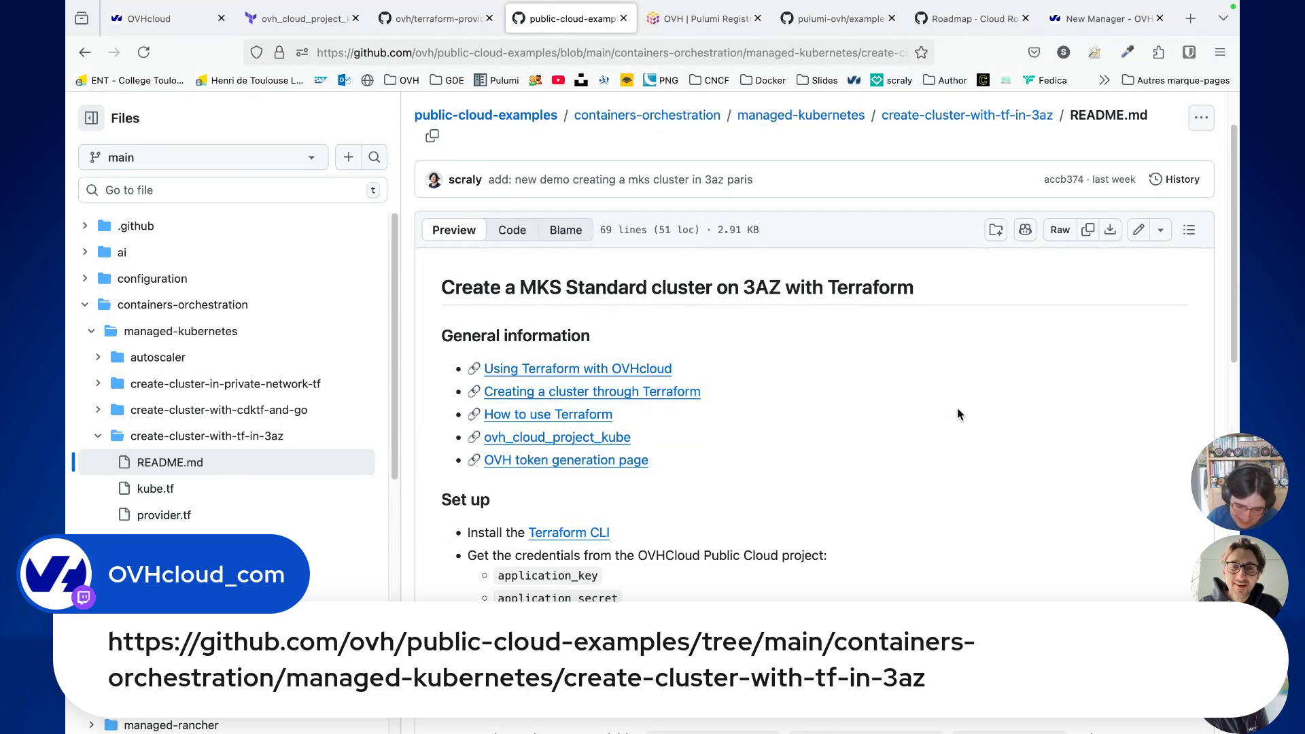
Step: Read the README's Set up and Demo sections and select the OVH provider export lines
{"action": "scroll", "coordinate": [958, 409], "scroll_direction": "down", "scroll_amount": 2}
{"action": "scroll", "coordinate": [960, 416], "scroll_direction": "down", "scroll_amount": 1}
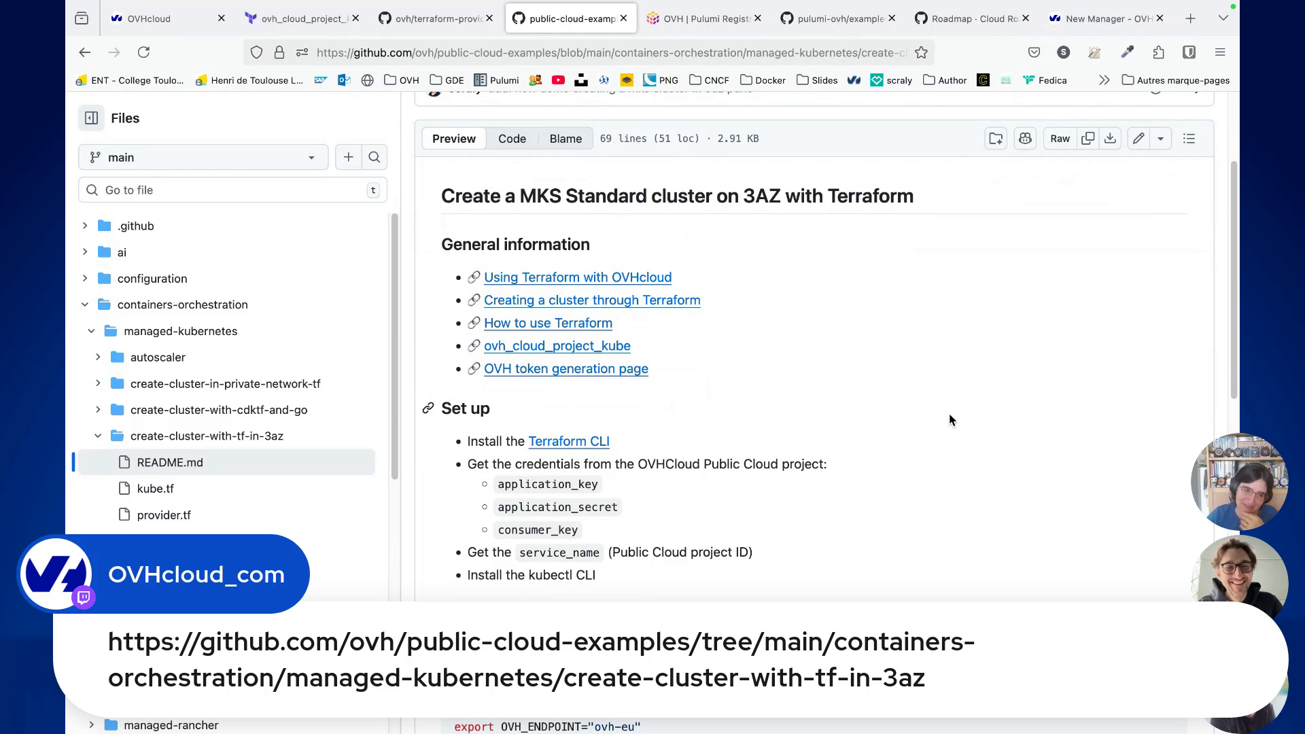
{"action": "scroll", "coordinate": [992, 415], "scroll_direction": "down", "scroll_amount": 1}
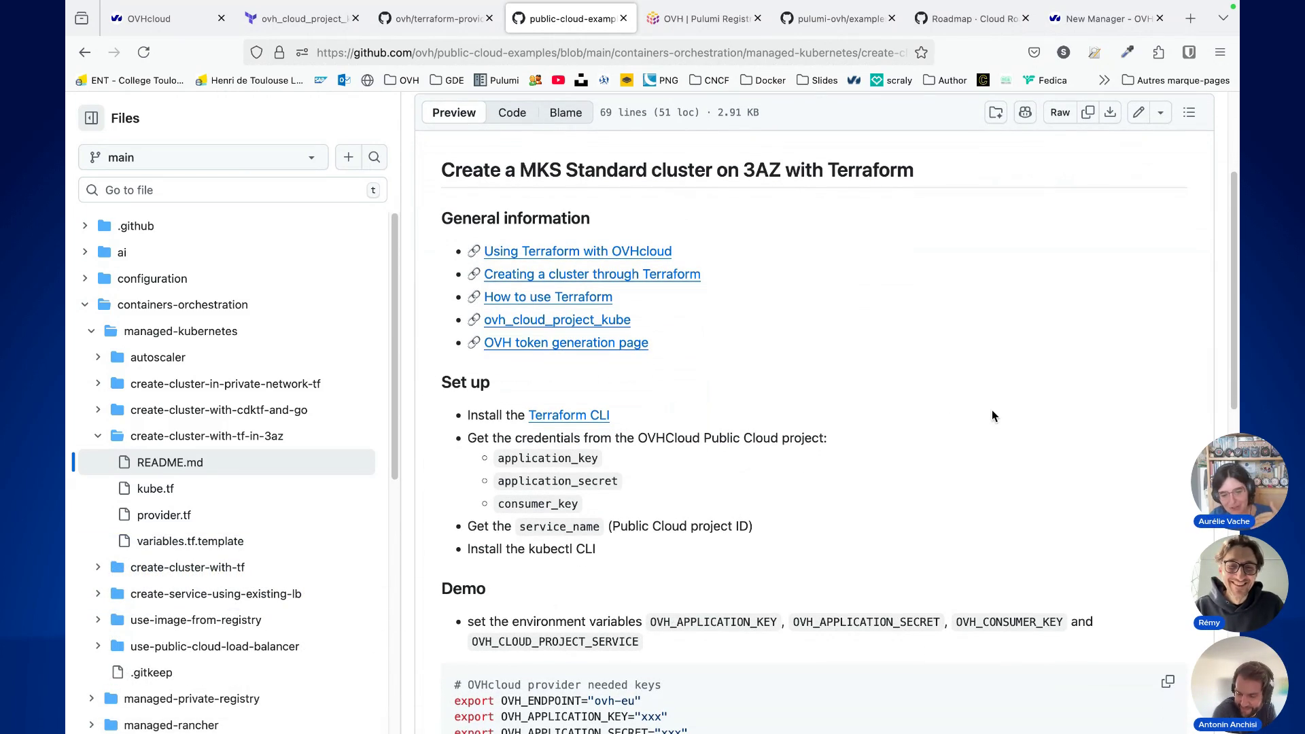
{"action": "scroll", "coordinate": [992, 415], "scroll_direction": "down", "scroll_amount": 1}
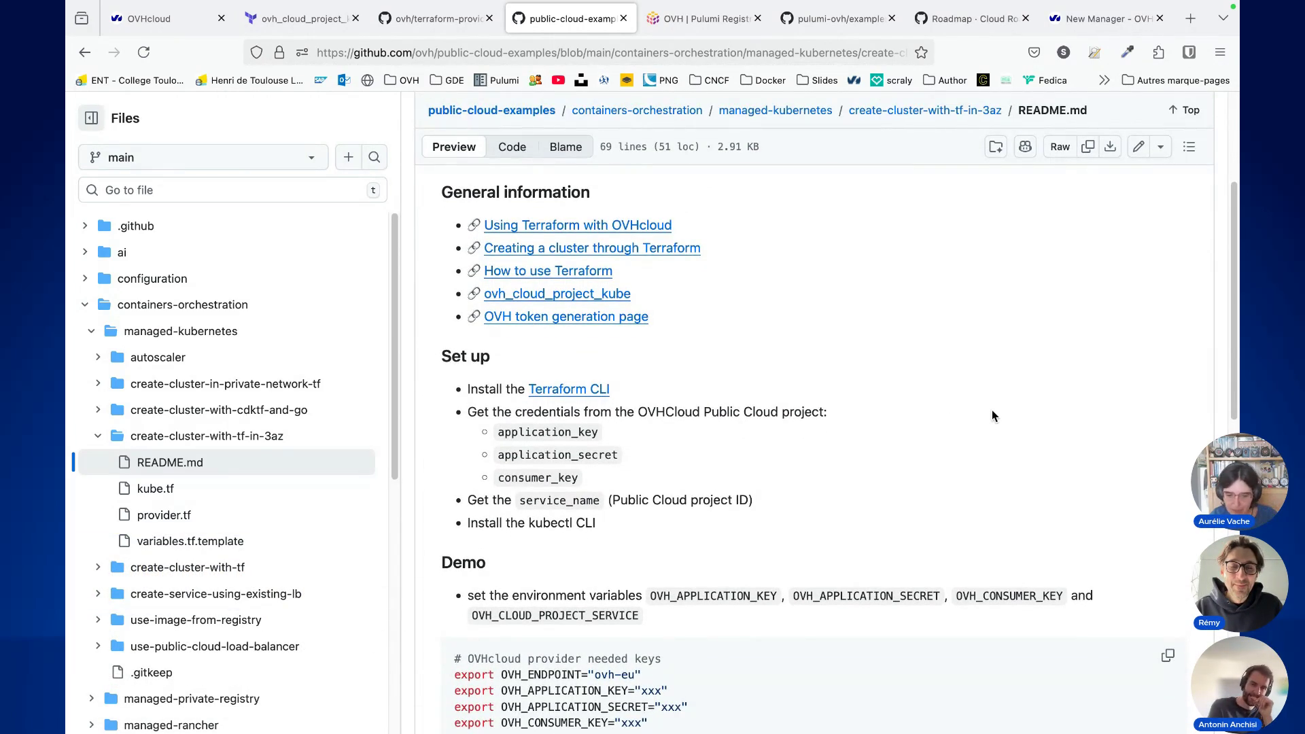
{"action": "scroll", "coordinate": [992, 416], "scroll_direction": "down", "scroll_amount": 1}
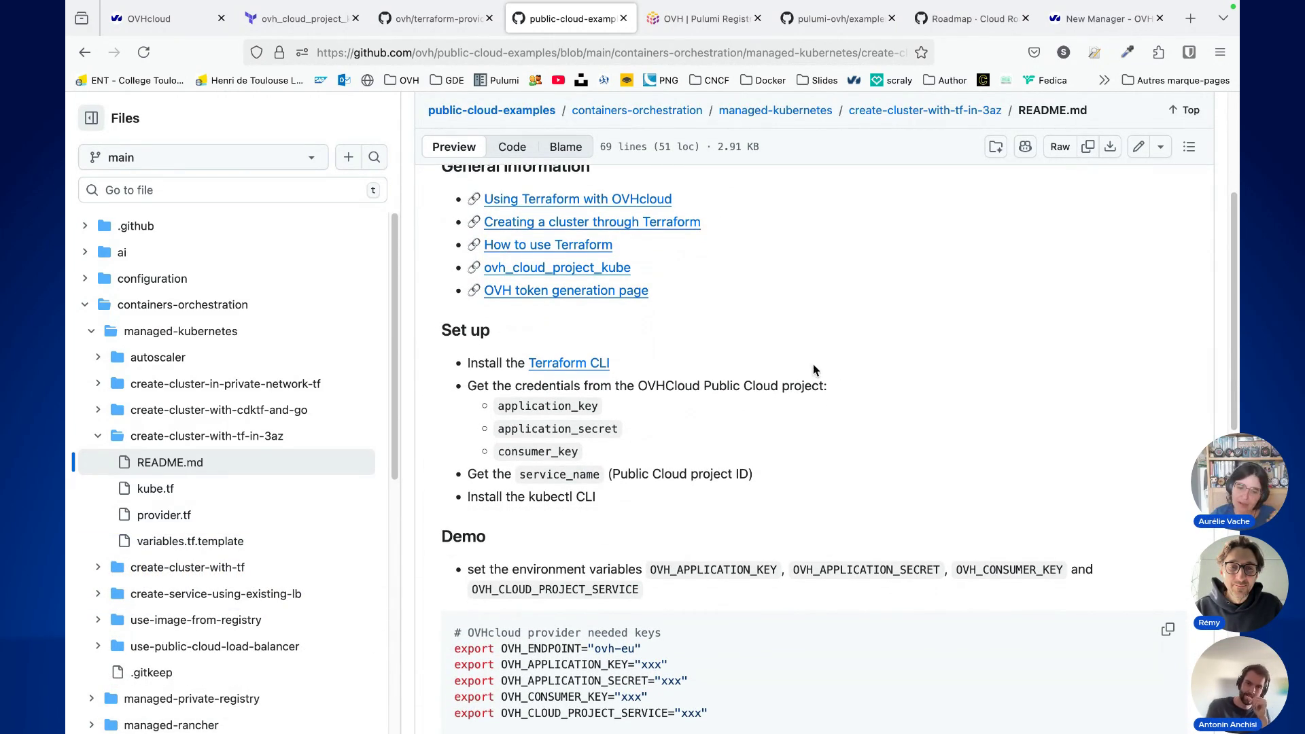
{"action": "scroll", "coordinate": [646, 361], "scroll_direction": "down", "scroll_amount": 1}
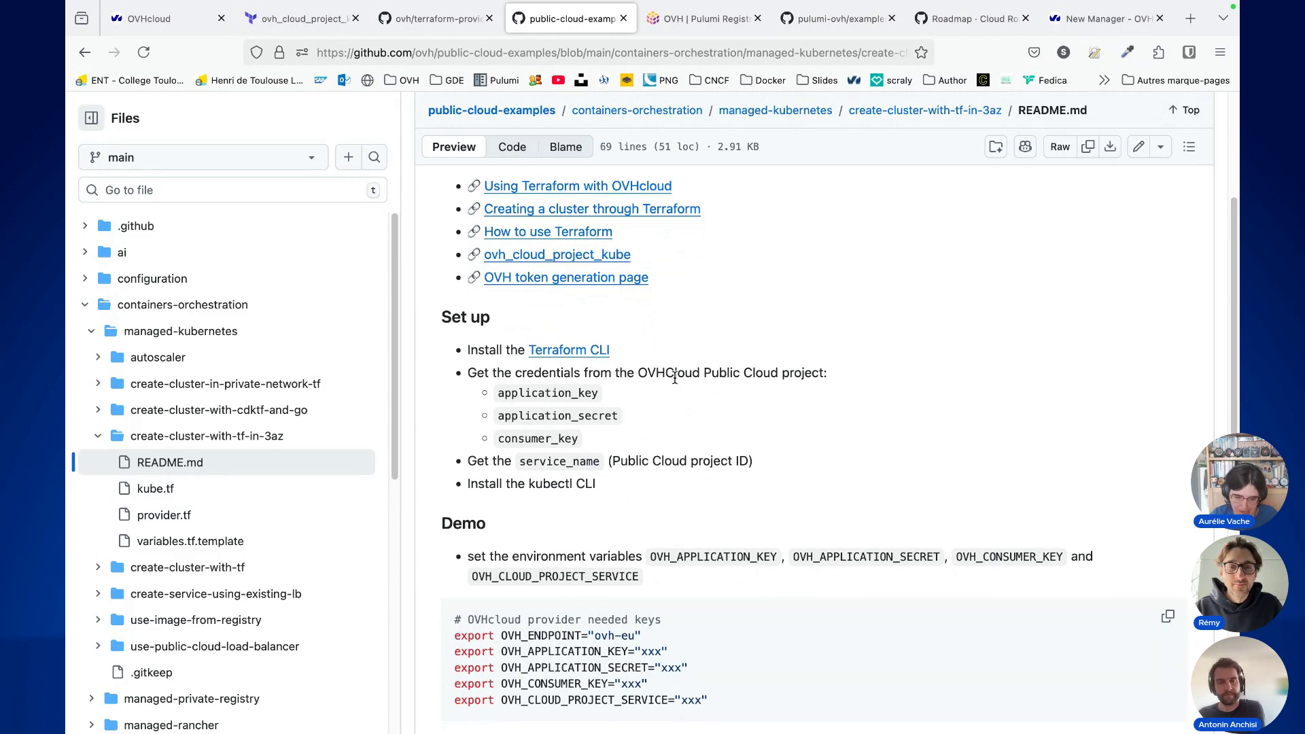
{"action": "scroll", "coordinate": [703, 393], "scroll_direction": "down", "scroll_amount": 1}
{"action": "scroll", "coordinate": [704, 389], "scroll_direction": "down", "scroll_amount": 3}
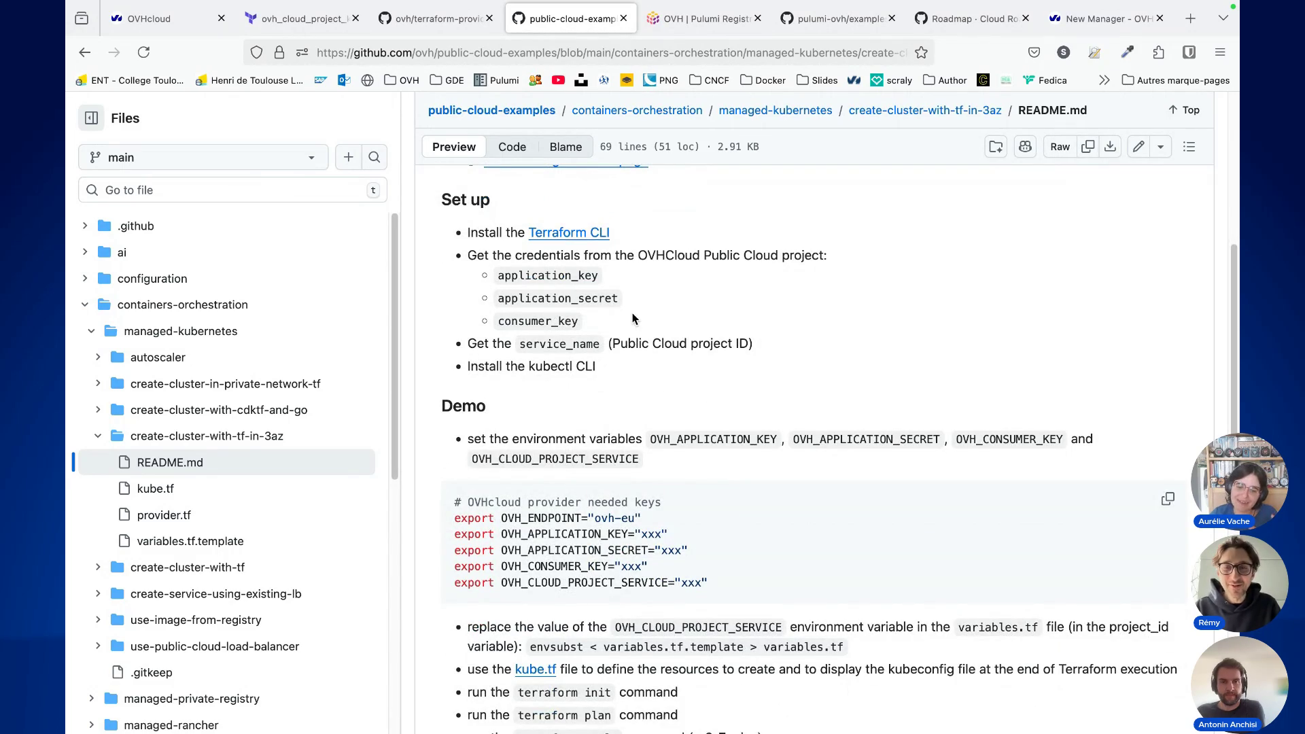
{"action": "left_click_drag", "start_coordinate": [495, 504], "coordinate": [642, 594]}
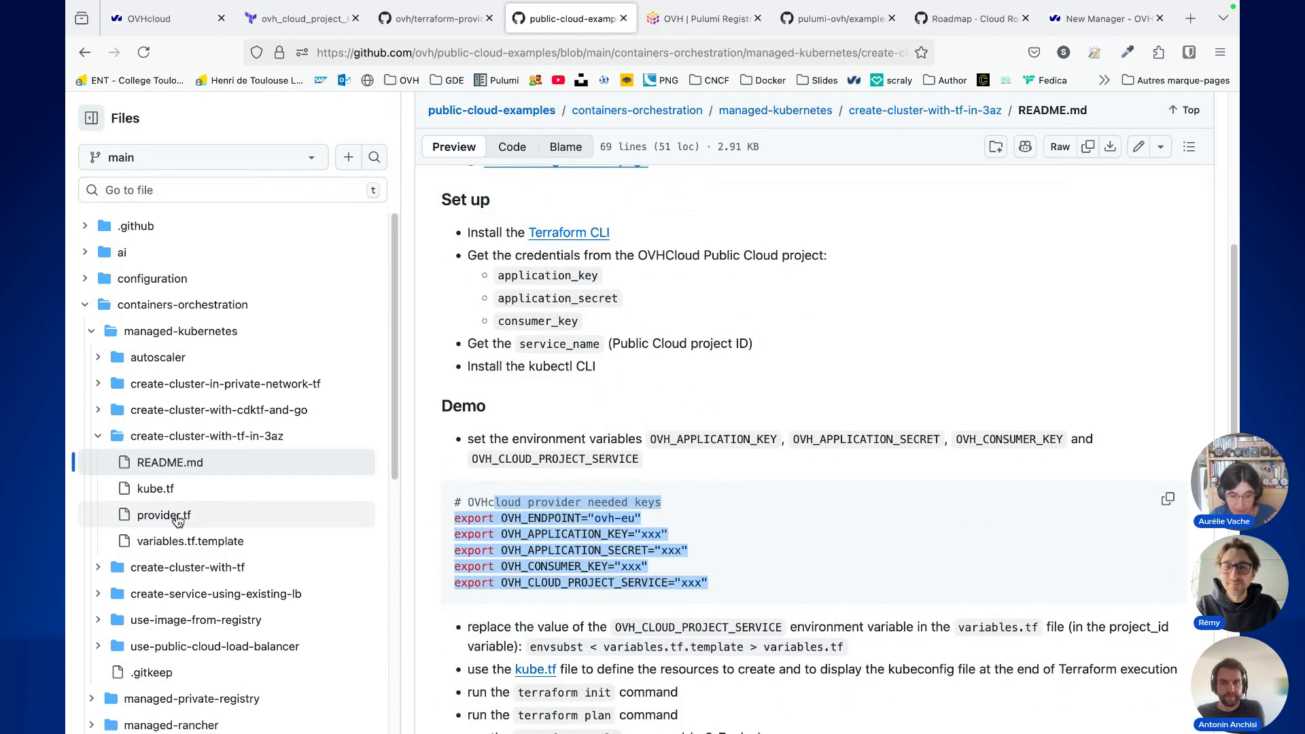
{"action": "left_click", "coordinate": [175, 517]}
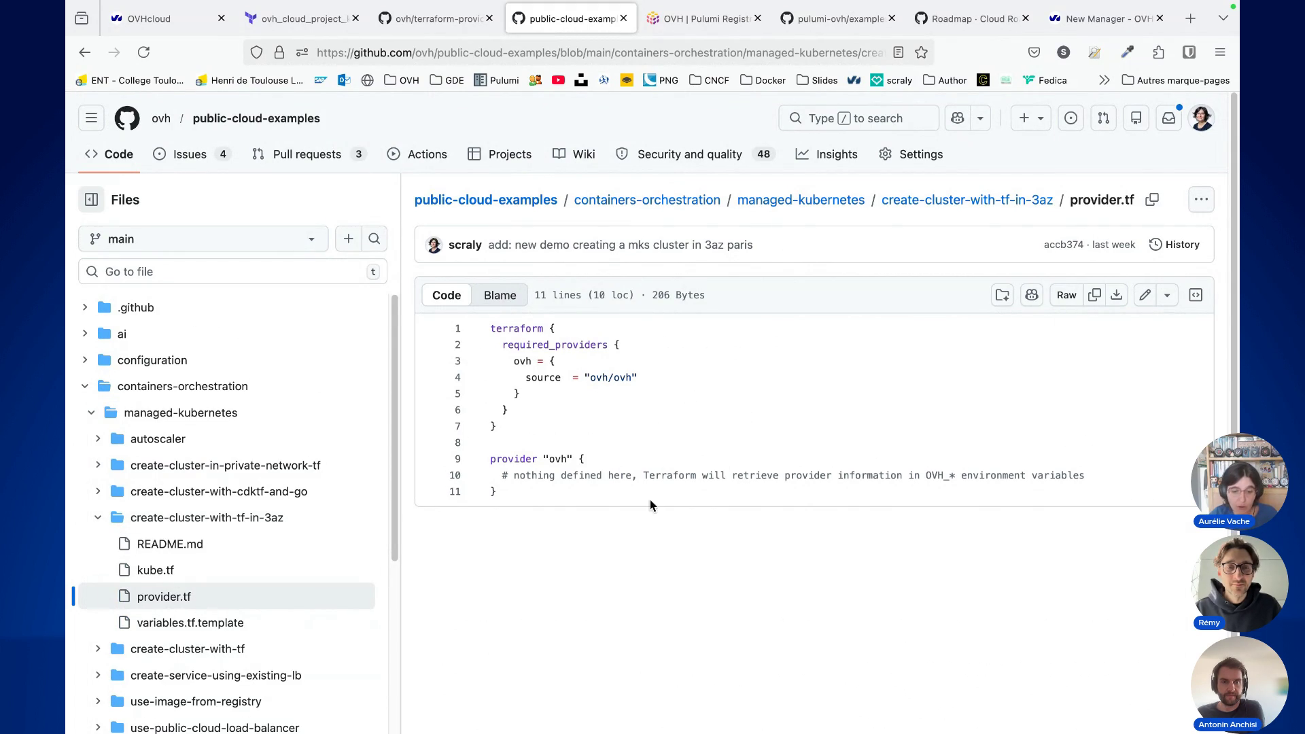
Step: Highlight the ovh provider name and the provider block on lines 9–11, and show its symbol references
{"action": "double_click", "coordinate": [520, 361]}
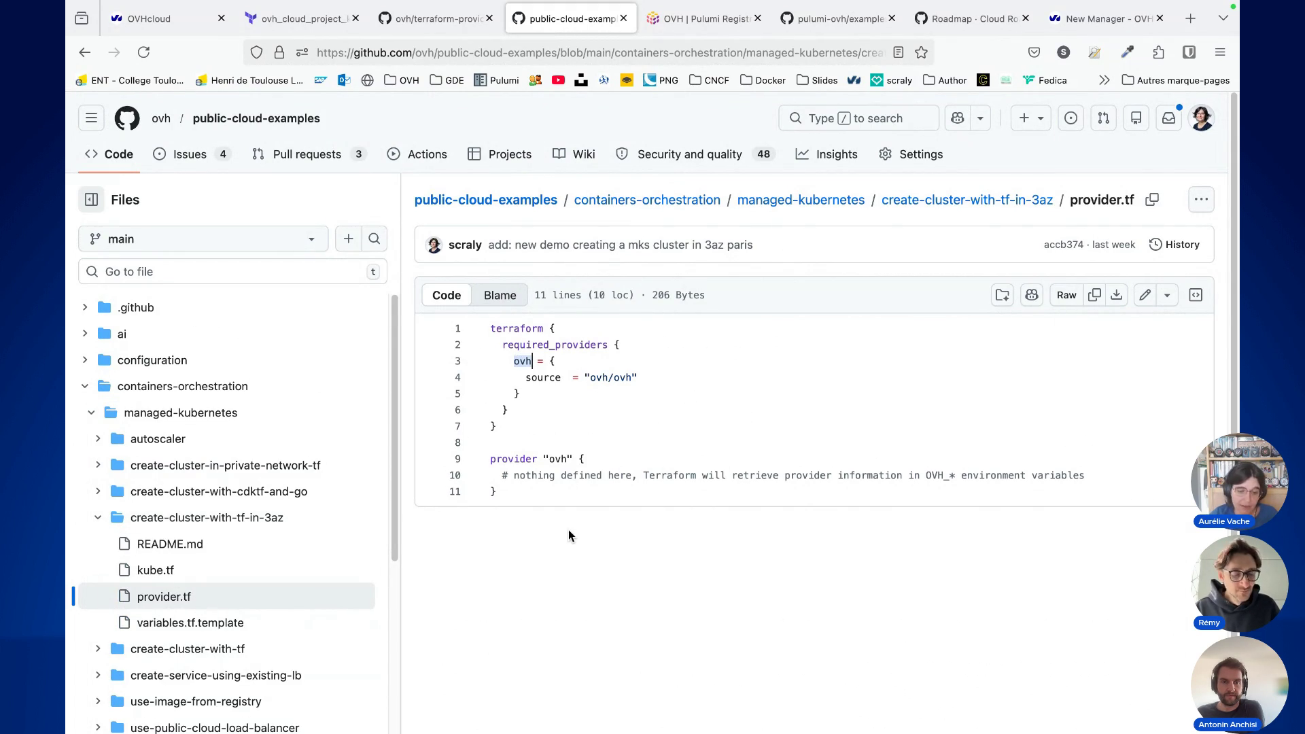
{"action": "left_click_drag", "start_coordinate": [503, 493], "coordinate": [491, 456]}
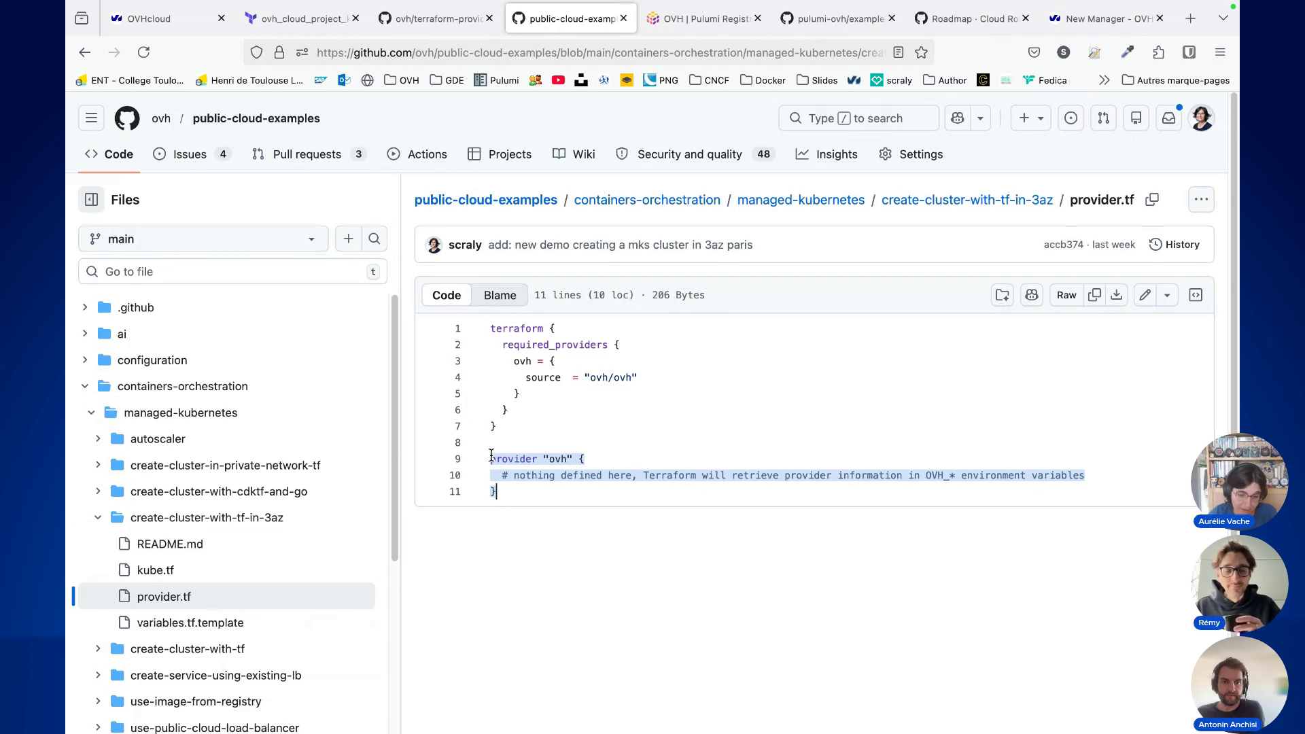
{"action": "left_click", "coordinate": [492, 458]}
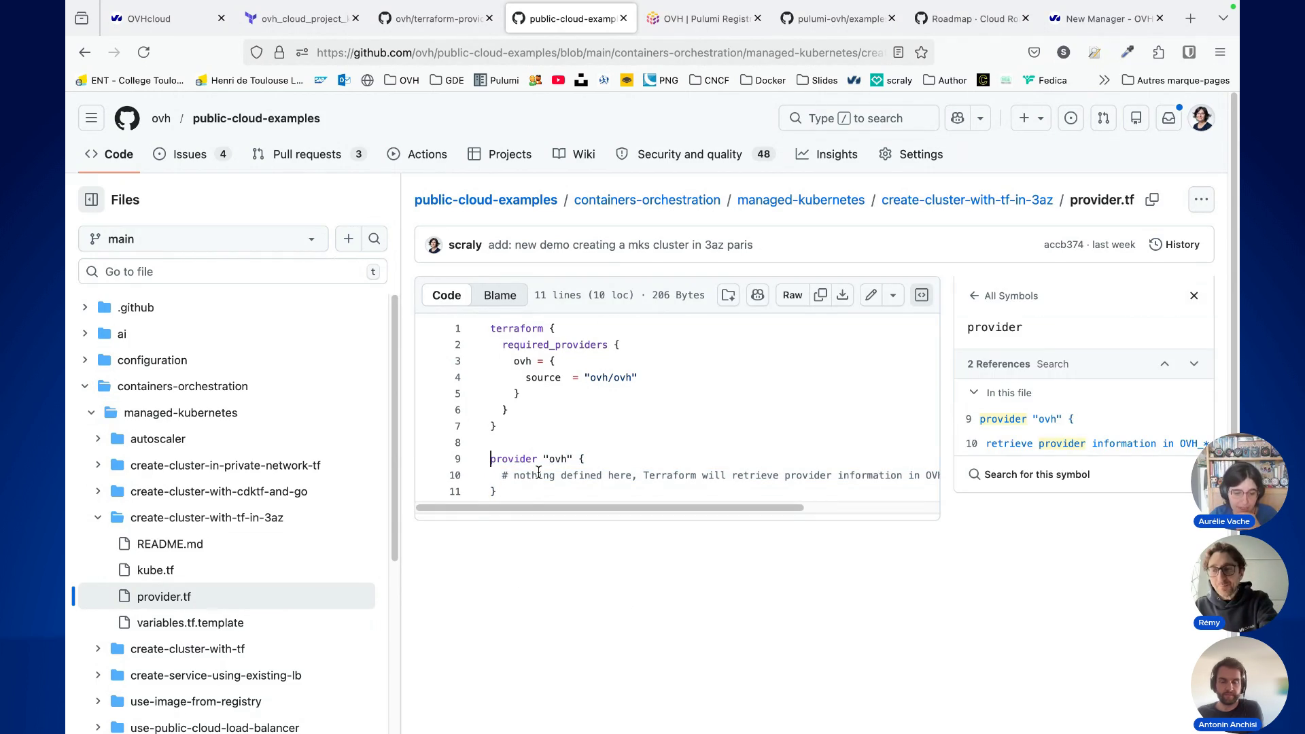
Step: In kube.tf, point out the private network block: vlan_id 111, name mks_3az, region EU-WEST-PAR
{"action": "left_click", "coordinate": [153, 571]}
{"action": "scroll", "coordinate": [913, 494], "scroll_direction": "down", "scroll_amount": 2}
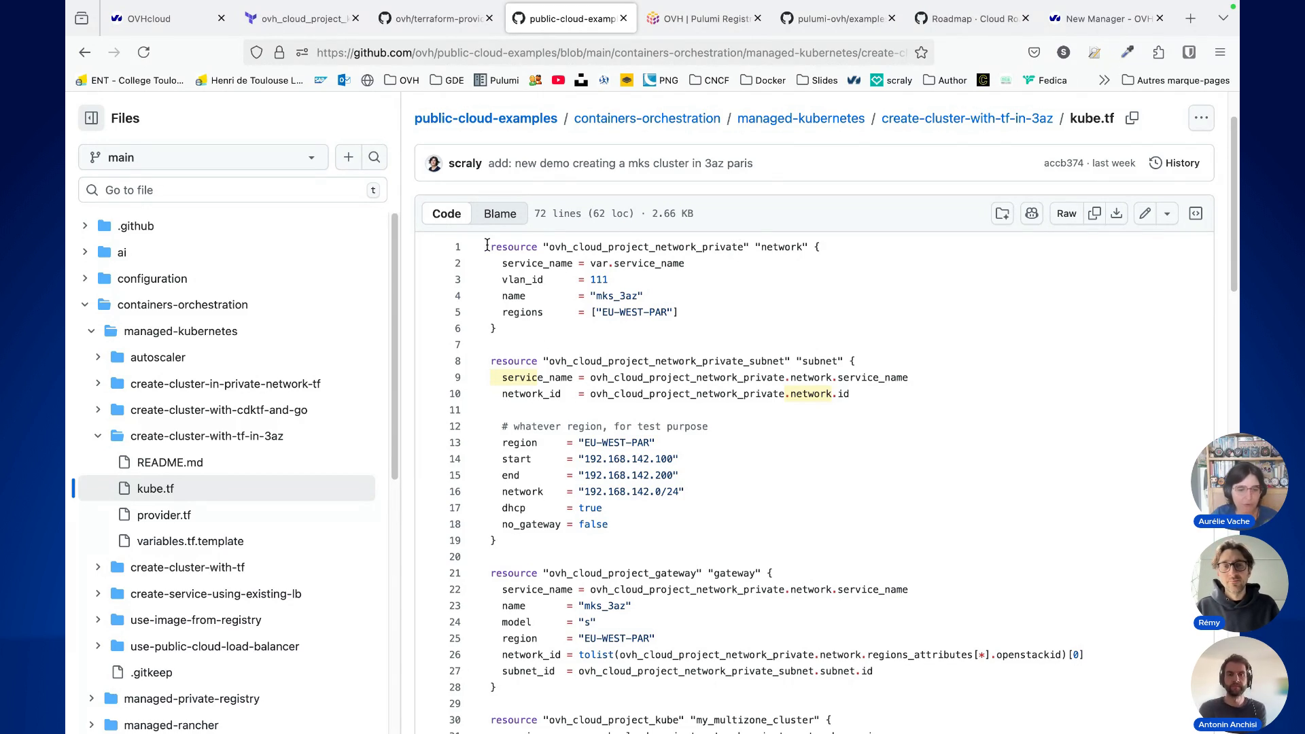
{"action": "mouse_move", "coordinate": [487, 245]}
{"action": "left_mouse_down"}
{"action": "mouse_move", "coordinate": [514, 264]}
{"action": "mouse_move", "coordinate": [496, 329]}
{"action": "mouse_move", "coordinate": [590, 327]}
{"action": "left_mouse_up"}
{"action": "left_click", "coordinate": [617, 280]}
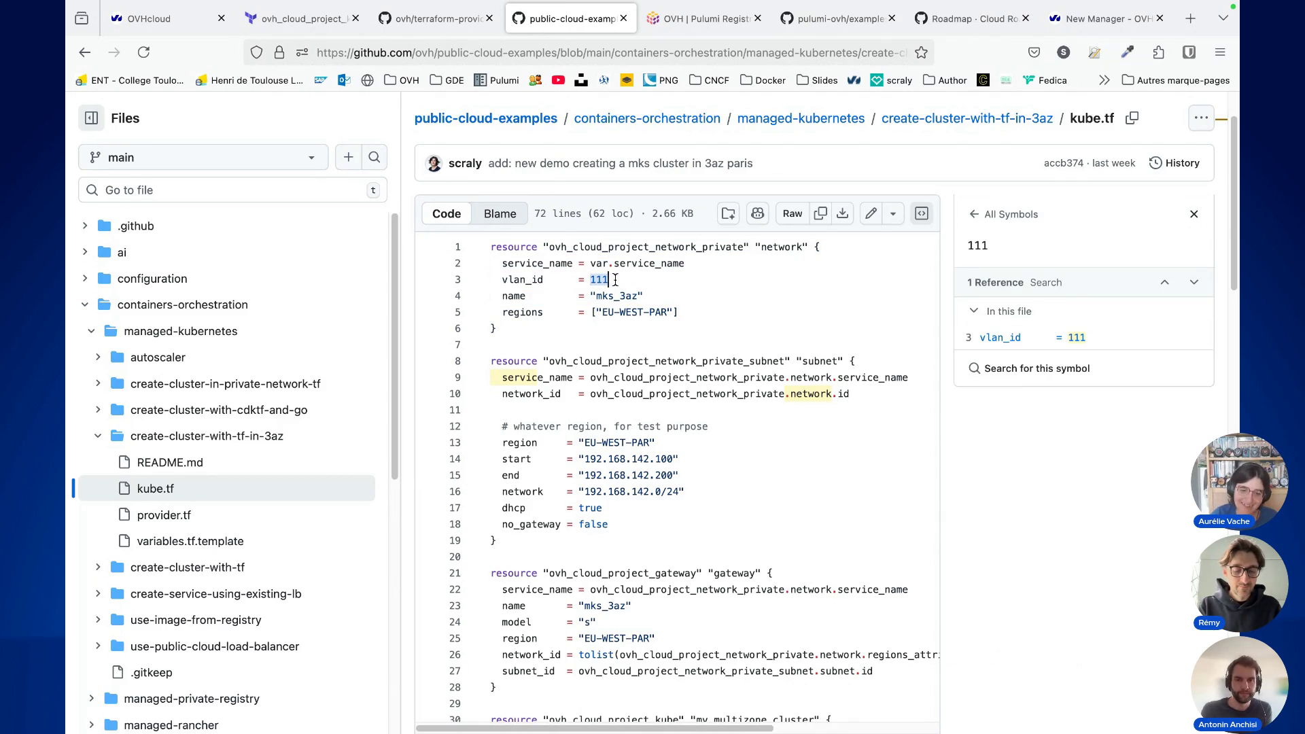
{"action": "left_click", "coordinate": [631, 296]}
{"action": "left_click_drag", "start_coordinate": [670, 312], "coordinate": [597, 312]}
{"action": "left_click", "coordinate": [728, 295]}
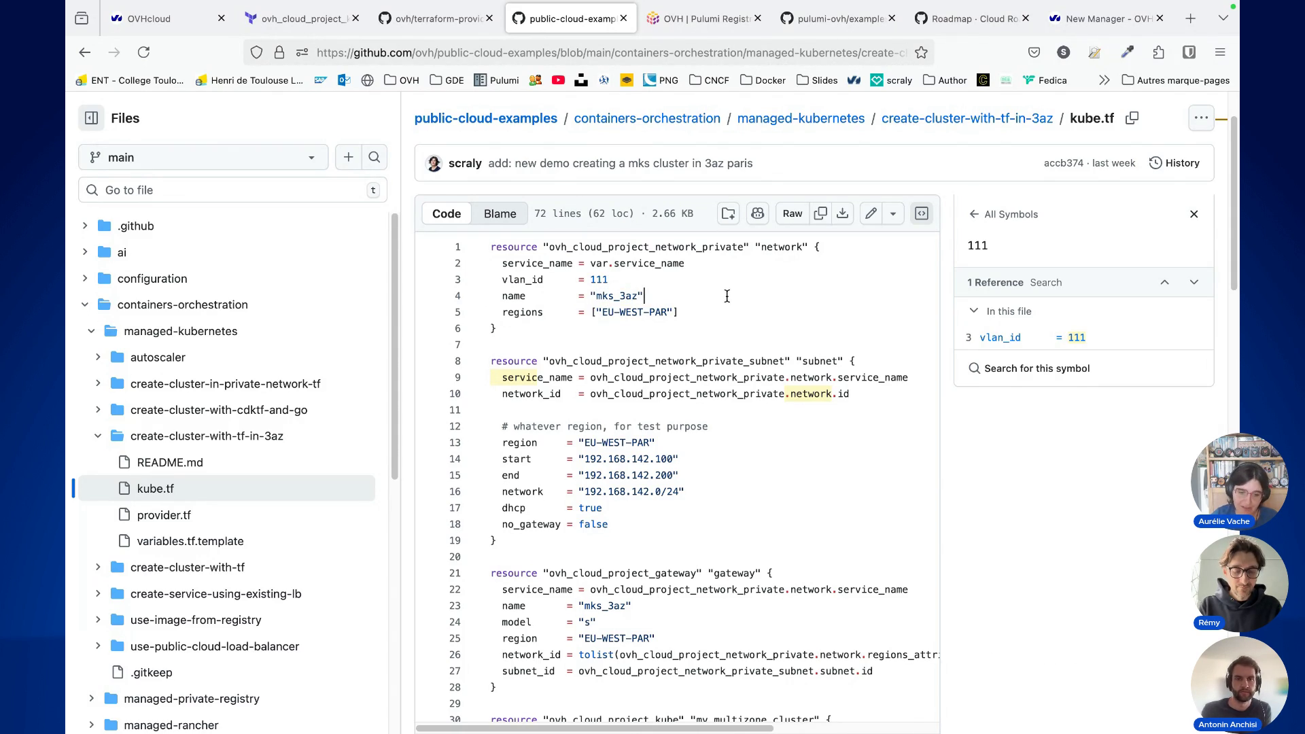
Step: Highlight the subnet resource on lines 8–18 and scroll on toward the gateway
{"action": "scroll", "coordinate": [727, 296], "scroll_direction": "down", "scroll_amount": 2}
{"action": "mouse_move", "coordinate": [487, 303]}
{"action": "left_mouse_down"}
{"action": "mouse_move", "coordinate": [660, 415]}
{"action": "mouse_move", "coordinate": [611, 476]}
{"action": "left_mouse_up"}
{"action": "left_click", "coordinate": [687, 440]}
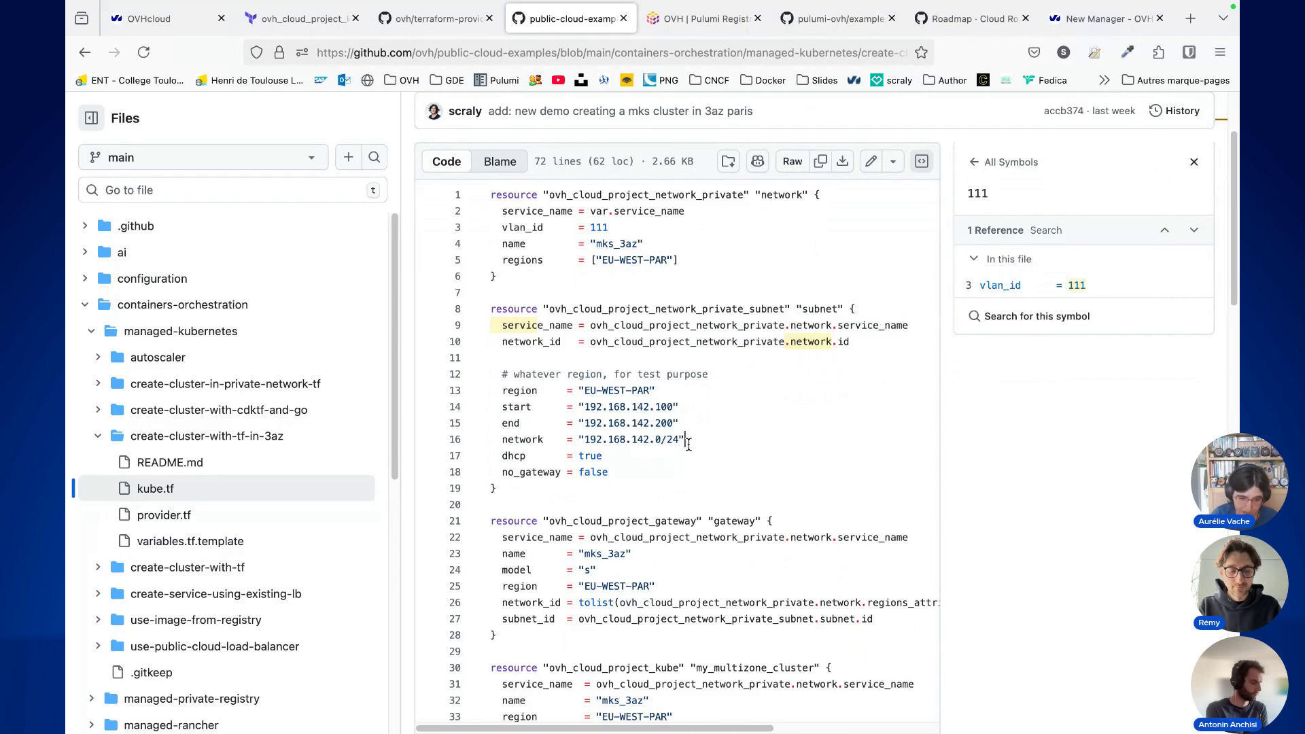
{"action": "scroll", "coordinate": [762, 450], "scroll_direction": "down", "scroll_amount": 1}
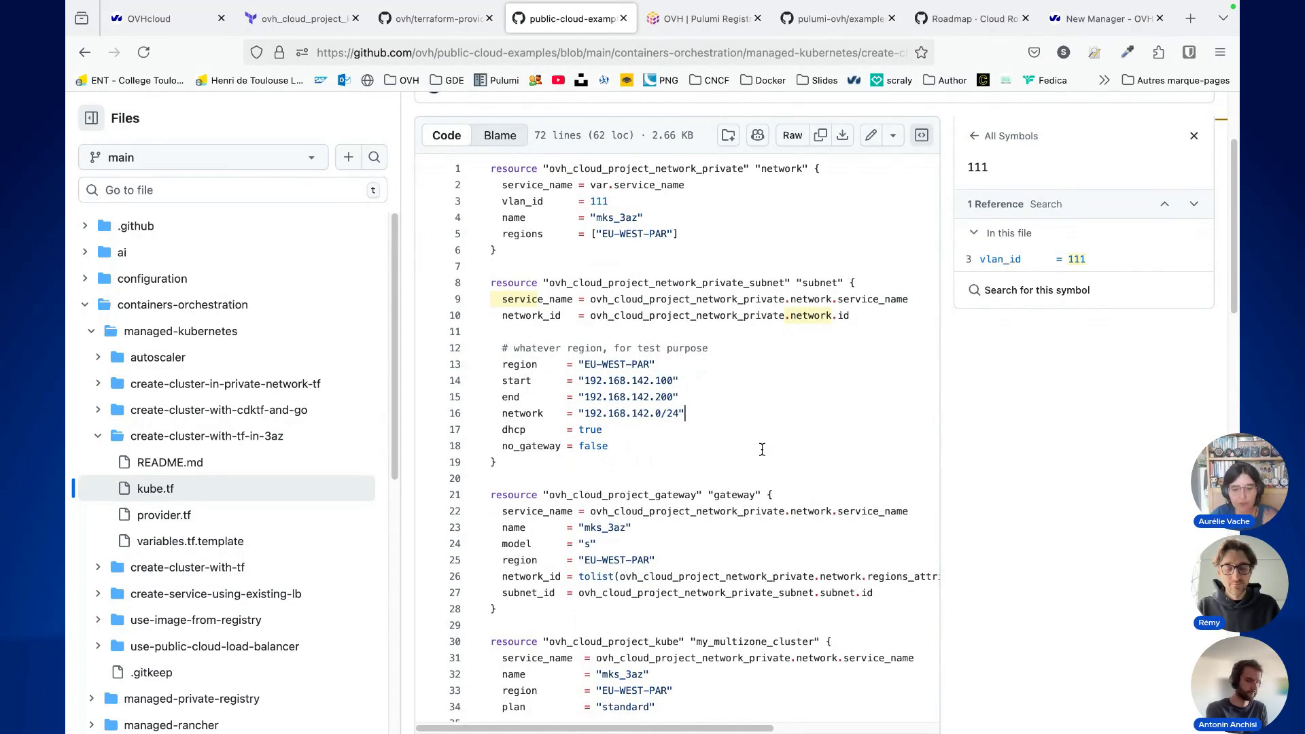
{"action": "scroll", "coordinate": [763, 450], "scroll_direction": "down", "scroll_amount": 2}
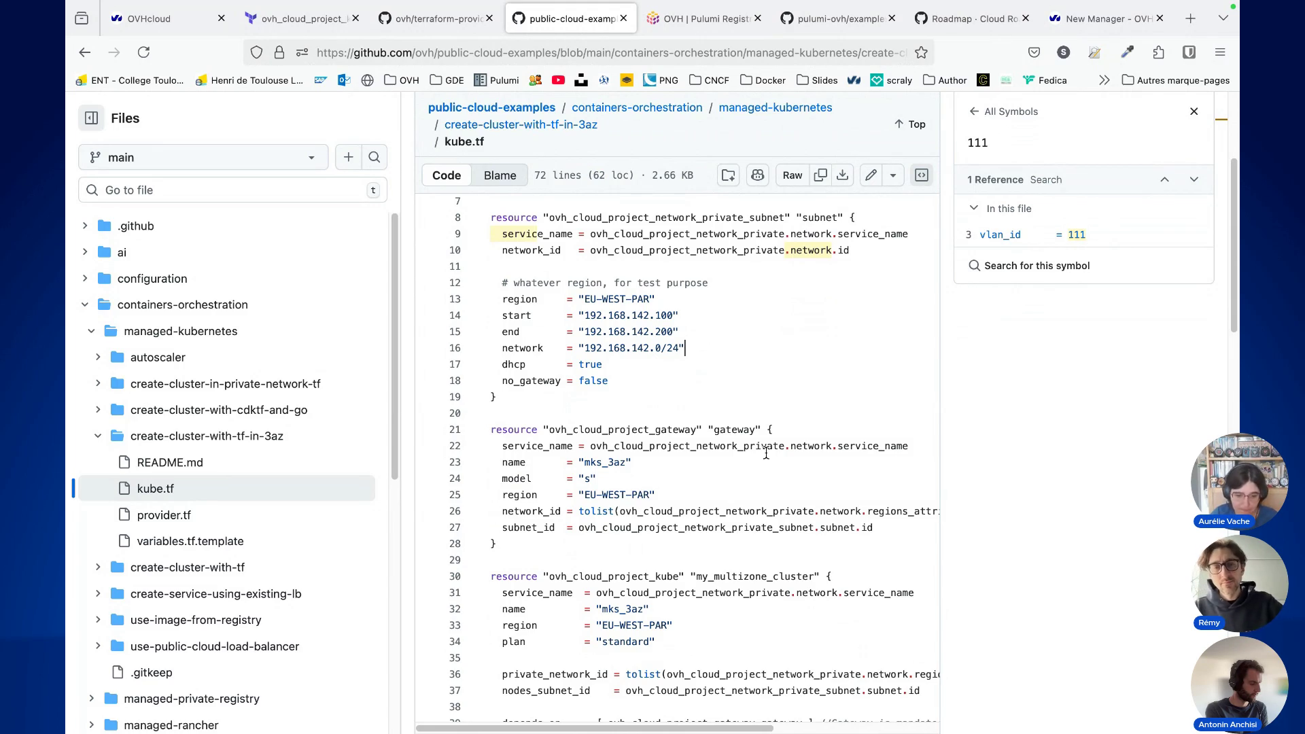
{"action": "scroll", "coordinate": [816, 370], "scroll_direction": "down", "scroll_amount": 1}
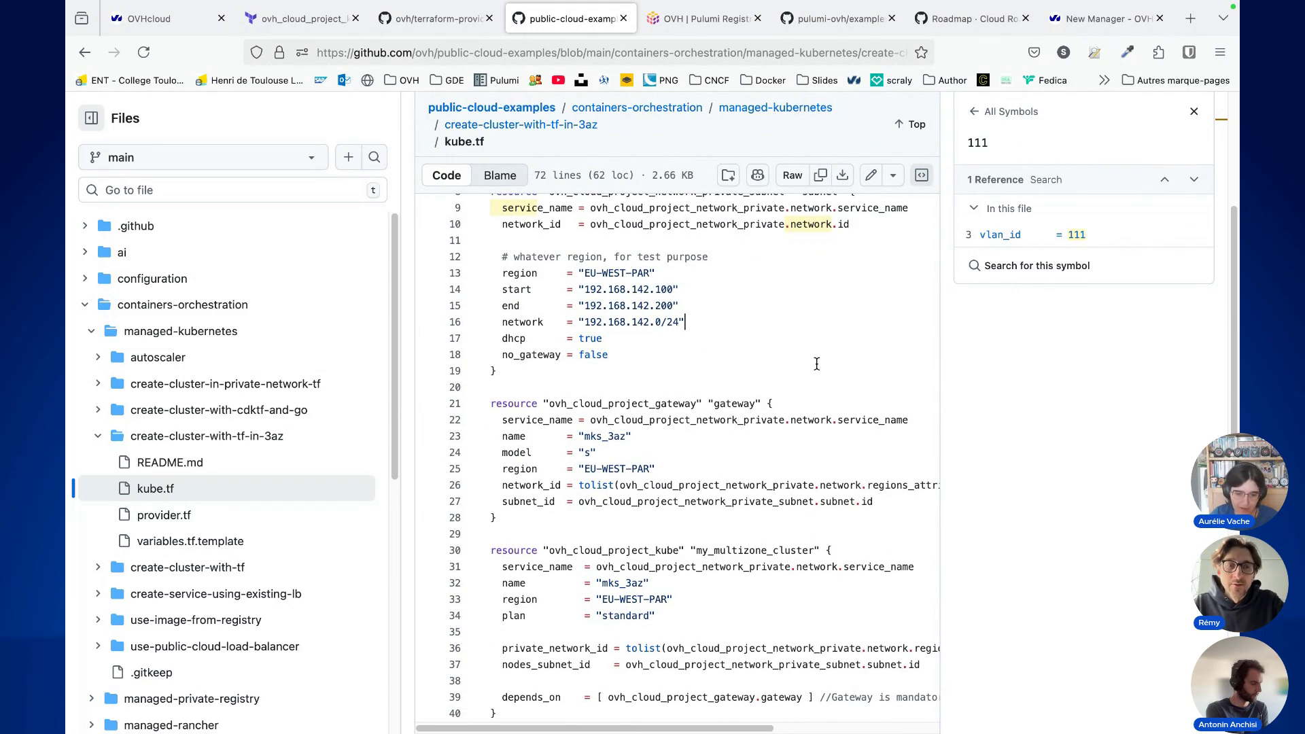
Step: Walk through the gateway block: its name, model size s, region, and network and subnet ids
{"action": "scroll", "coordinate": [817, 363], "scroll_direction": "down", "scroll_amount": 2}
{"action": "left_click_drag", "start_coordinate": [485, 347], "coordinate": [539, 469]}
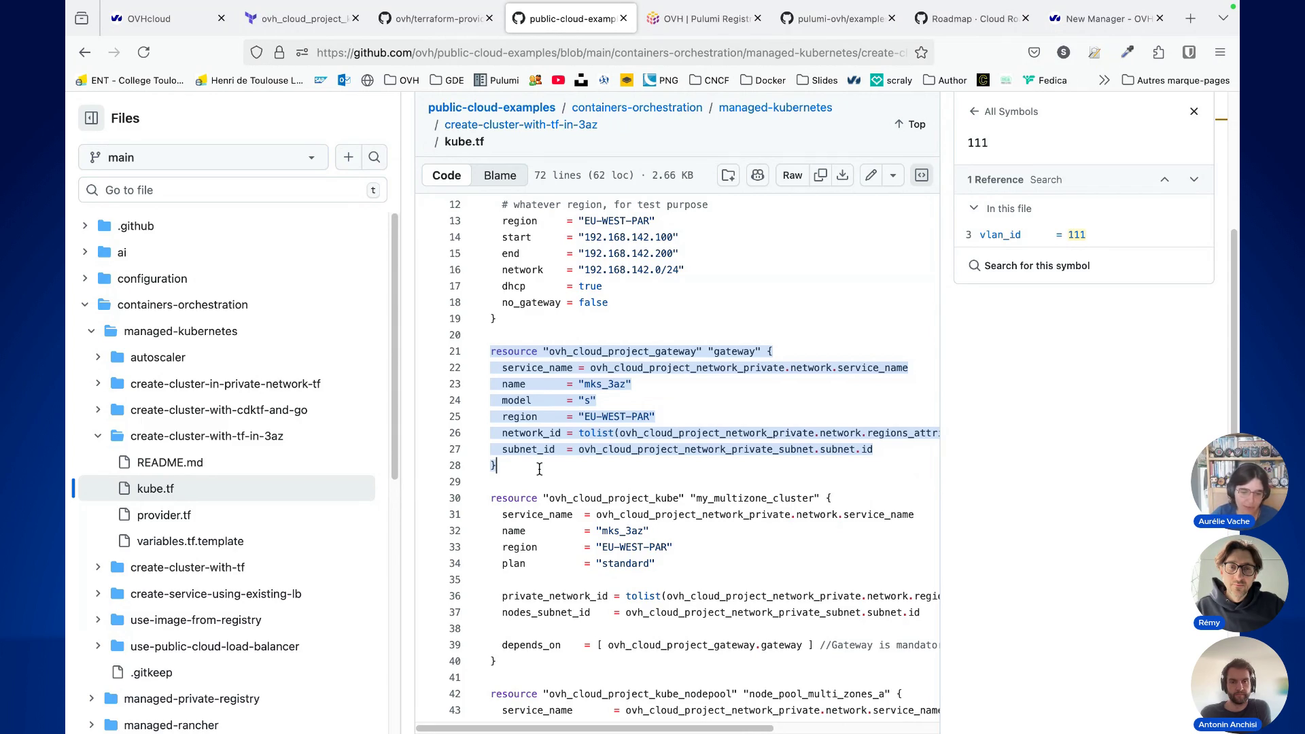
{"action": "left_click", "coordinate": [707, 386]}
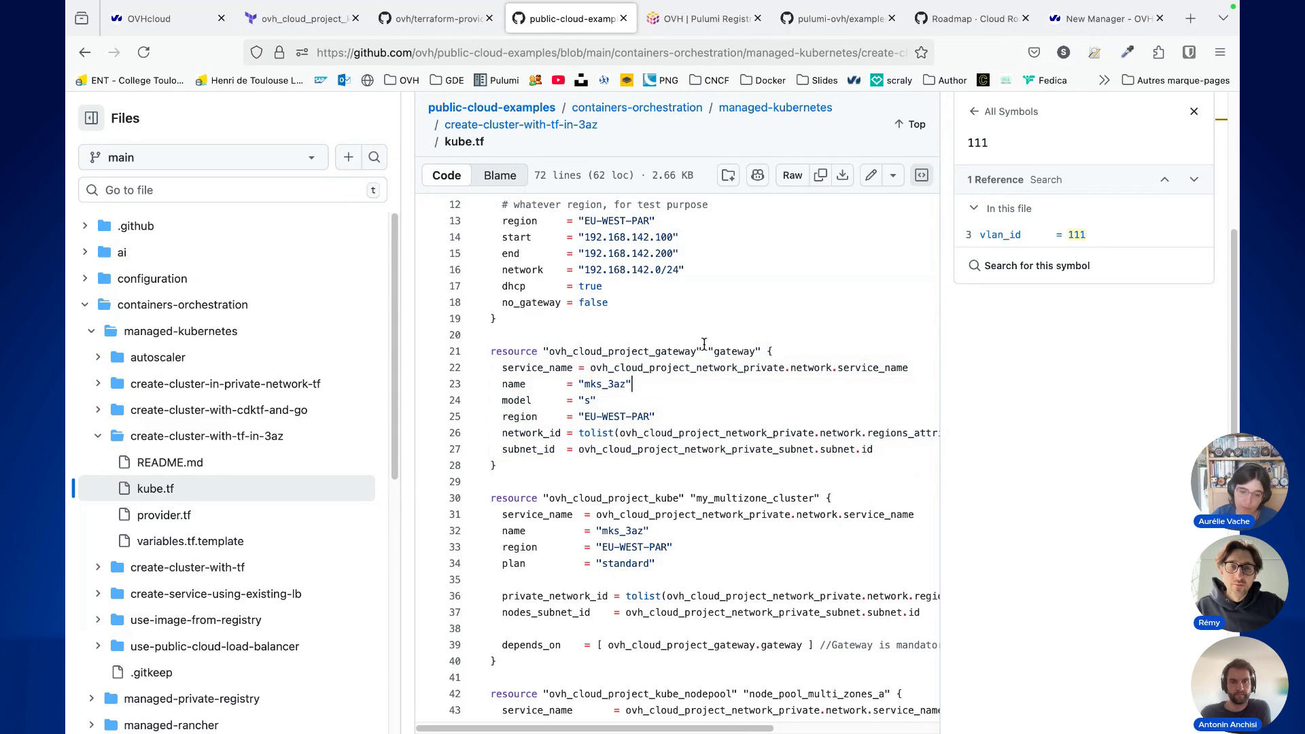
{"action": "left_click_drag", "start_coordinate": [698, 350], "coordinate": [783, 347]}
{"action": "left_click_drag", "start_coordinate": [584, 401], "coordinate": [616, 401]}
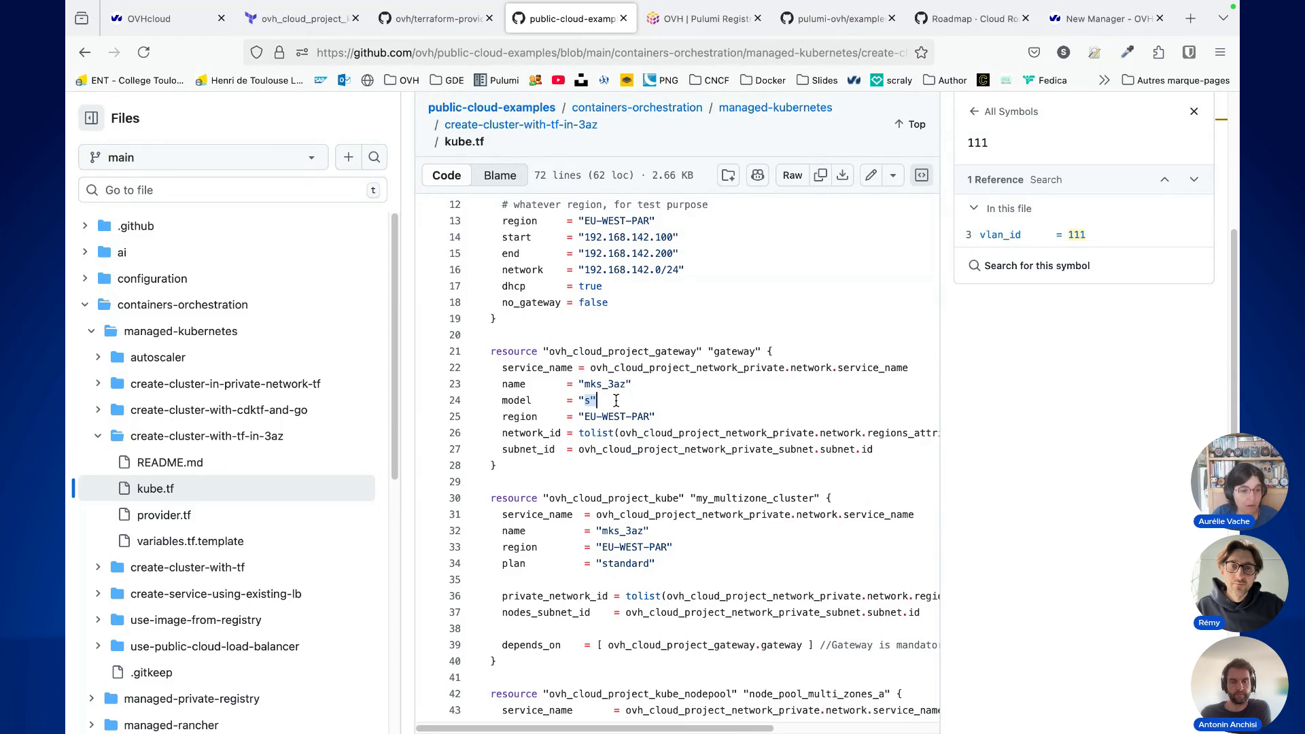
{"action": "left_click", "coordinate": [618, 400]}
{"action": "left_click_drag", "start_coordinate": [550, 411], "coordinate": [659, 416]}
{"action": "left_click", "coordinate": [663, 416]}
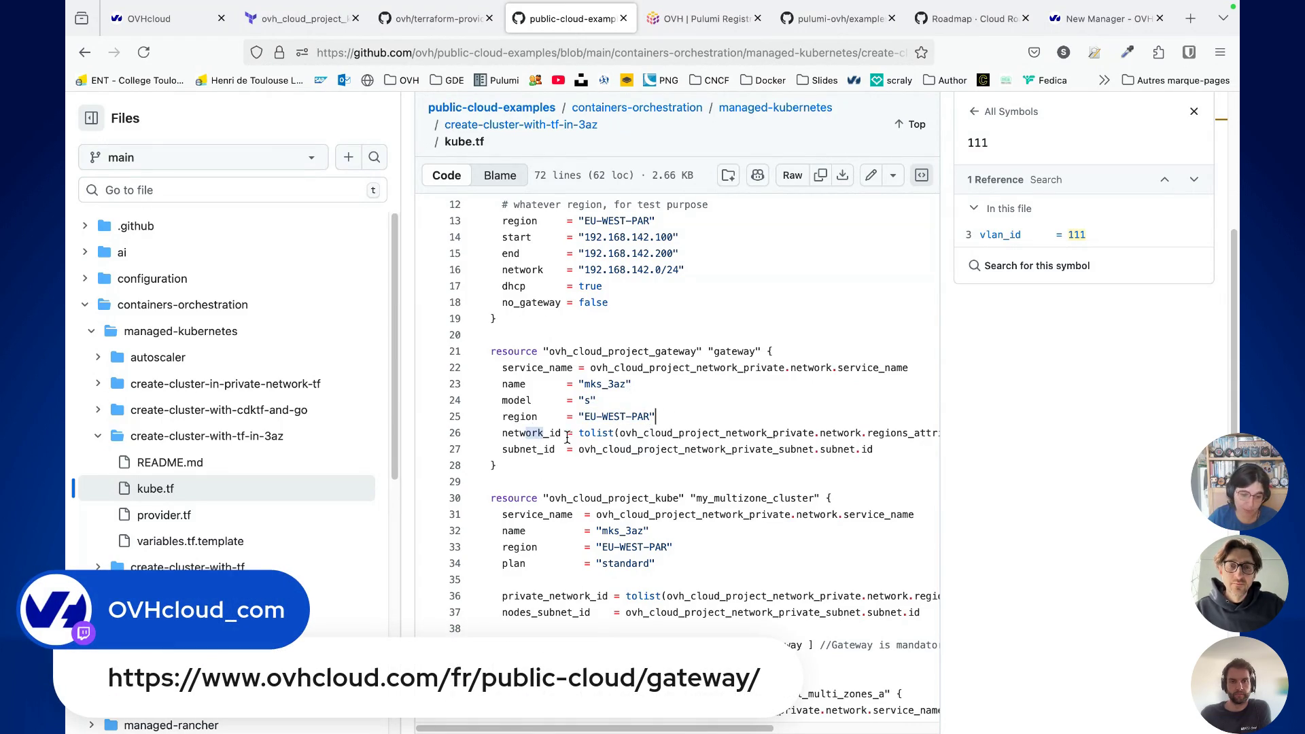
{"action": "left_click_drag", "start_coordinate": [527, 435], "coordinate": [632, 449]}
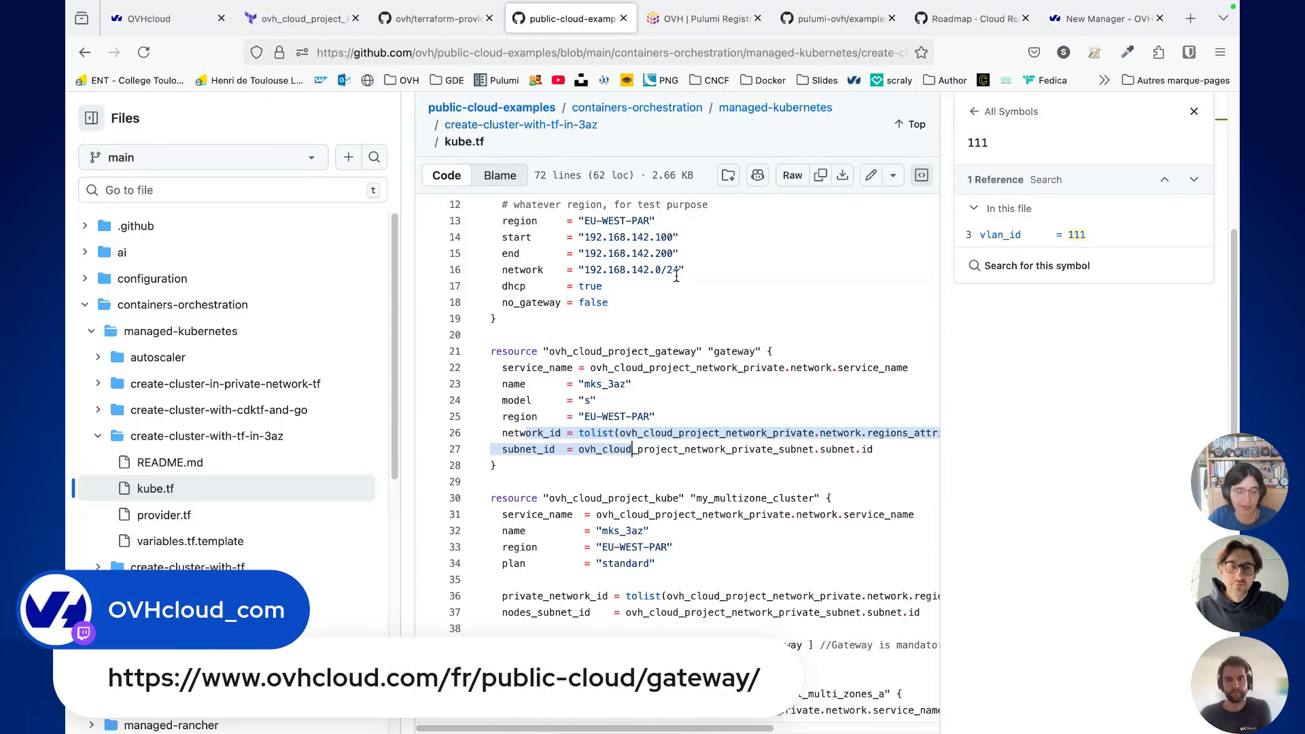
Step: Highlight the ovh_cloud_project_kube cluster's name mks_3az, EU-WEST-PAR region, and private network ids
{"action": "scroll", "coordinate": [750, 314], "scroll_direction": "down", "scroll_amount": 5}
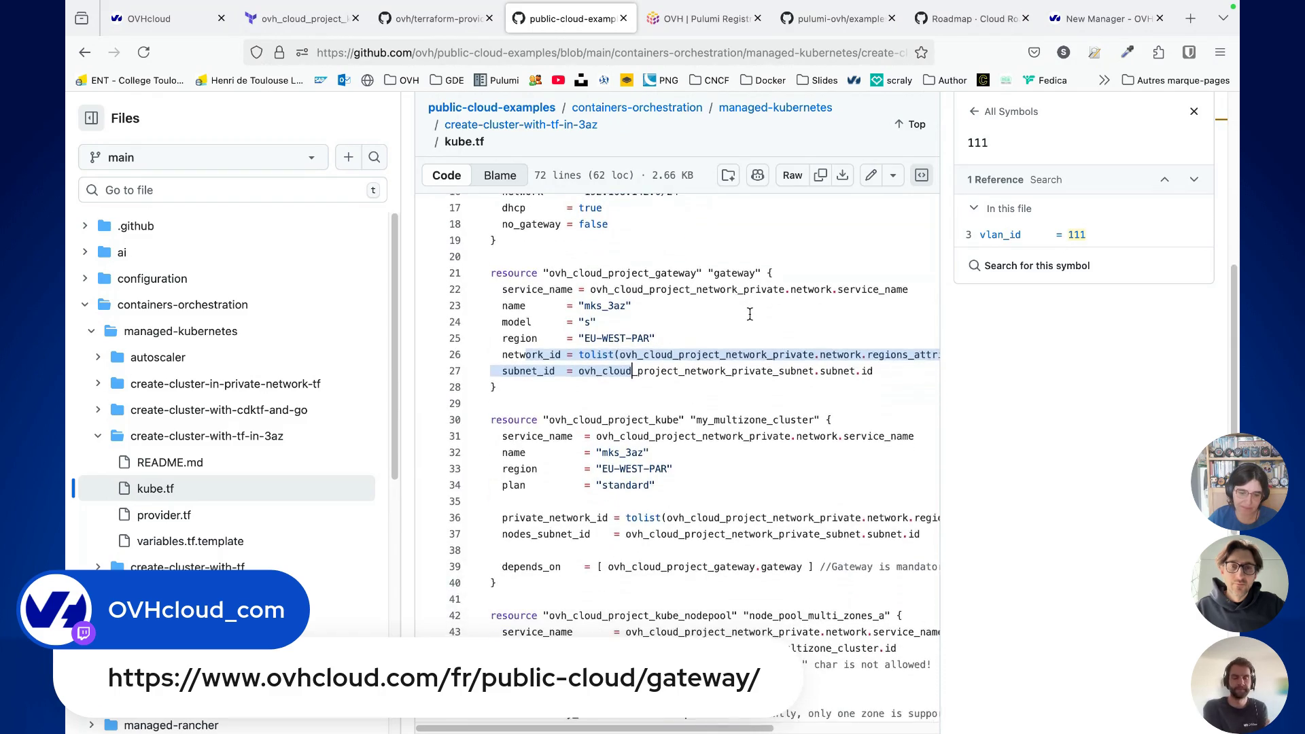
{"action": "scroll", "coordinate": [750, 314], "scroll_direction": "down", "scroll_amount": 2}
{"action": "scroll", "coordinate": [750, 313], "scroll_direction": "up", "scroll_amount": 1}
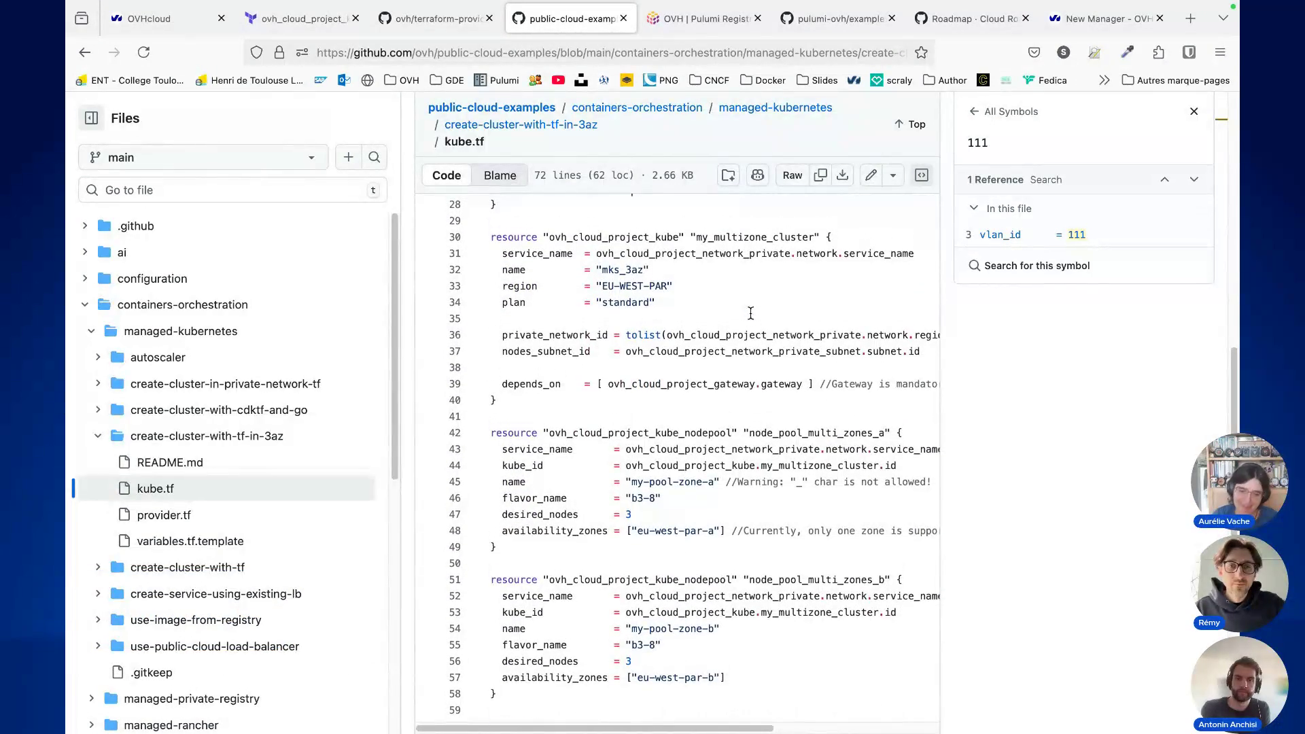
{"action": "left_click_drag", "start_coordinate": [555, 231], "coordinate": [675, 231]}
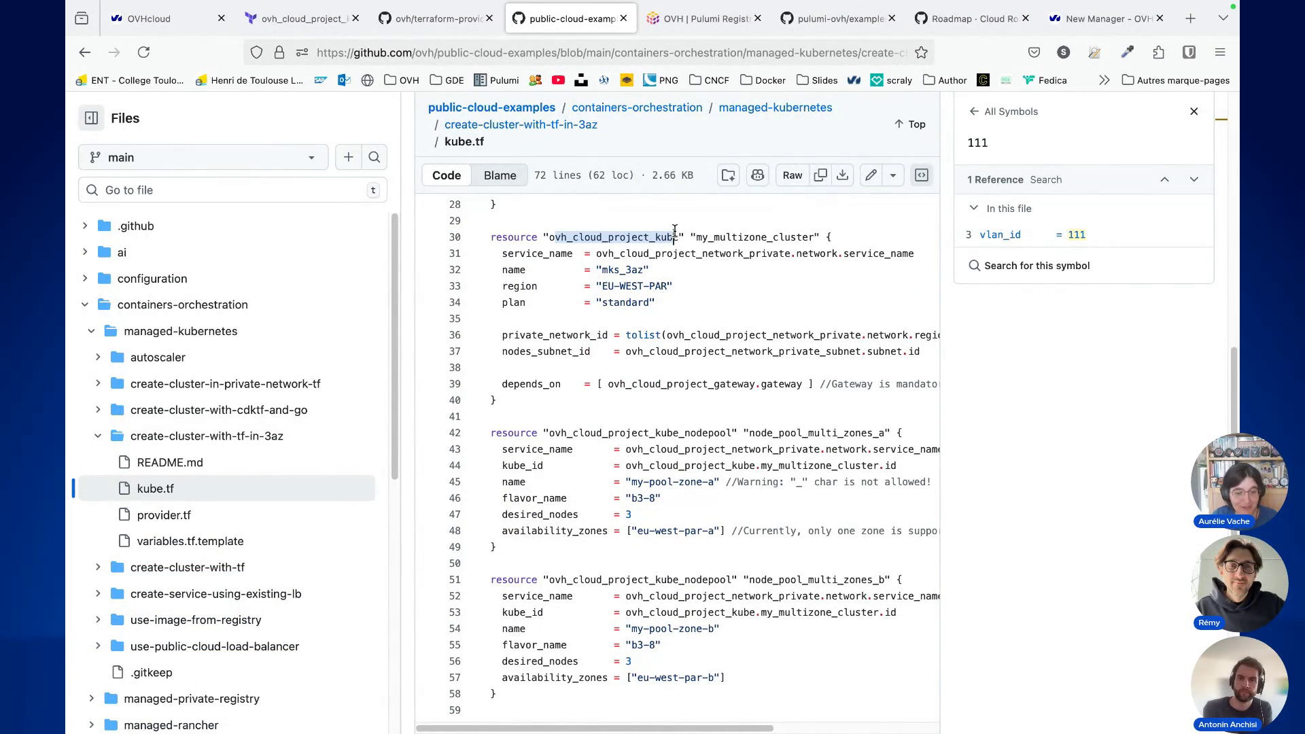
{"action": "left_click_drag", "start_coordinate": [593, 270], "coordinate": [665, 265]}
{"action": "left_click_drag", "start_coordinate": [595, 286], "coordinate": [675, 287]}
{"action": "left_click", "coordinate": [624, 306]}
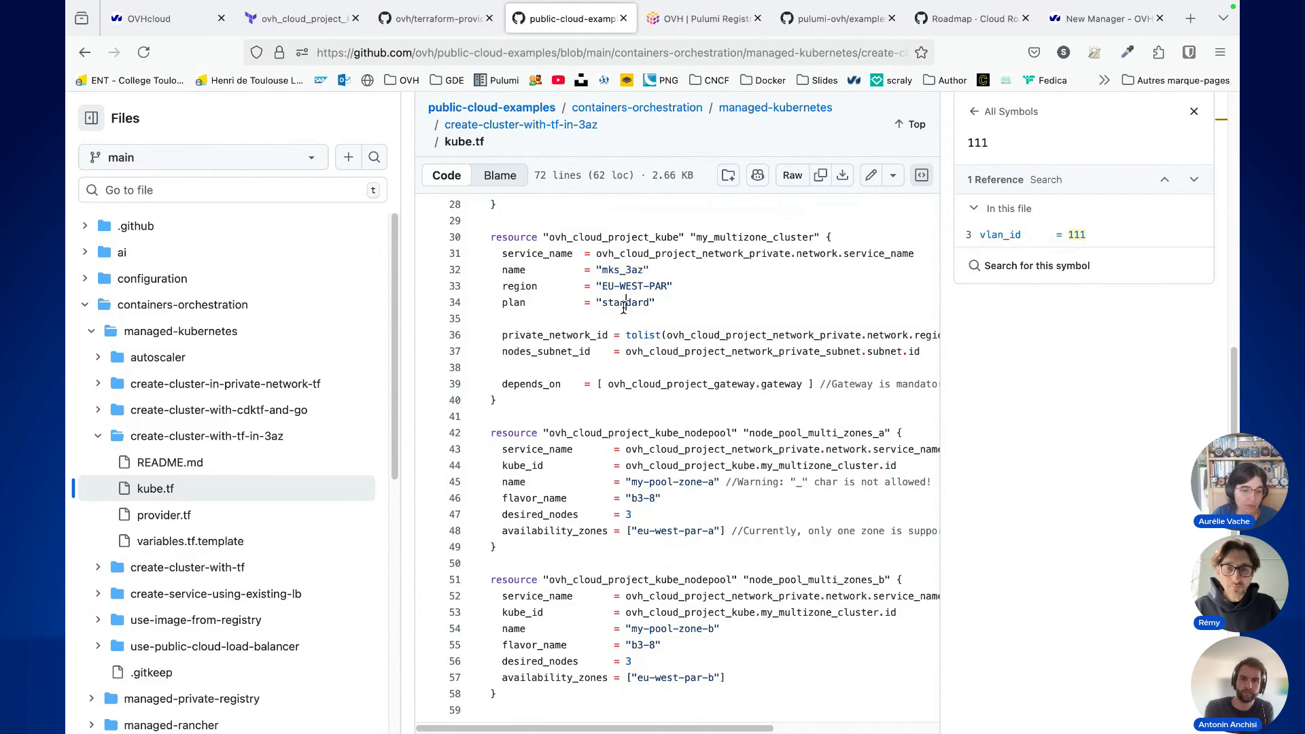
{"action": "left_click_drag", "start_coordinate": [488, 333], "coordinate": [675, 348]}
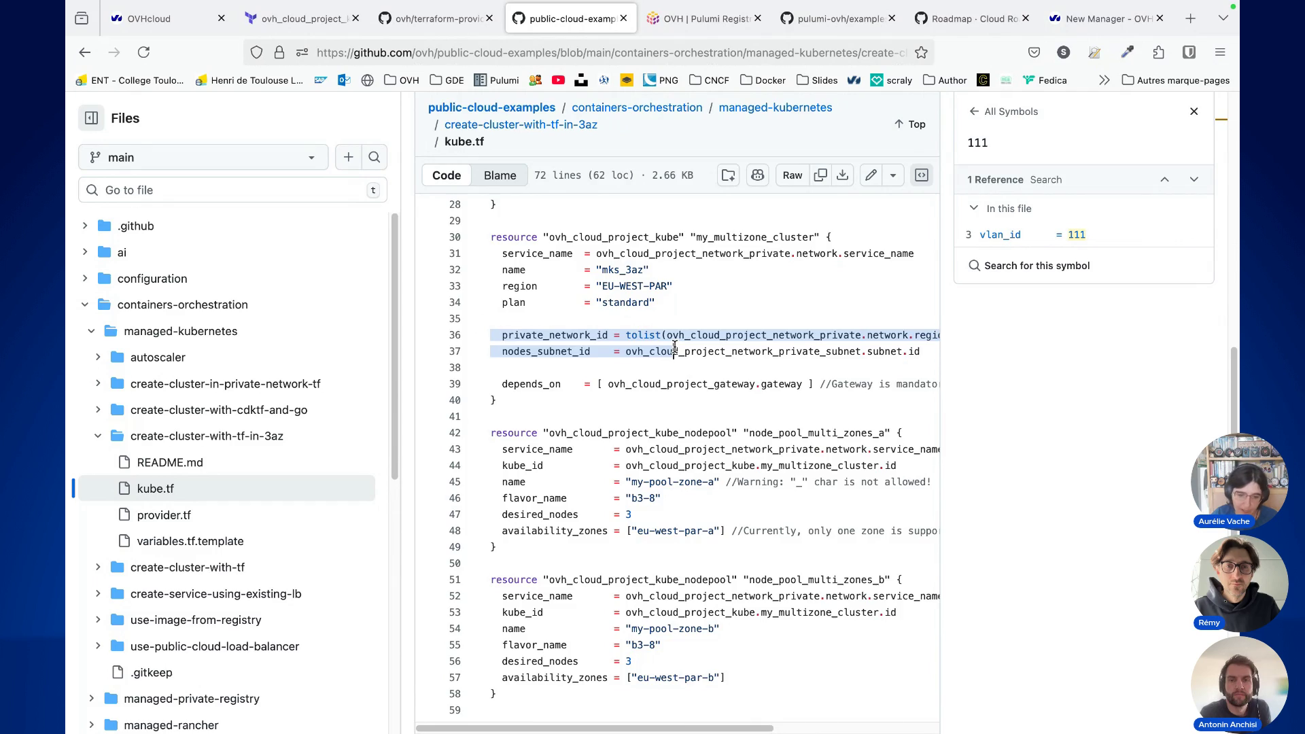
Step: Highlight availability_zones in the zone-a node pool and scroll through the other pools
{"action": "scroll", "coordinate": [675, 346], "scroll_direction": "down", "scroll_amount": 5}
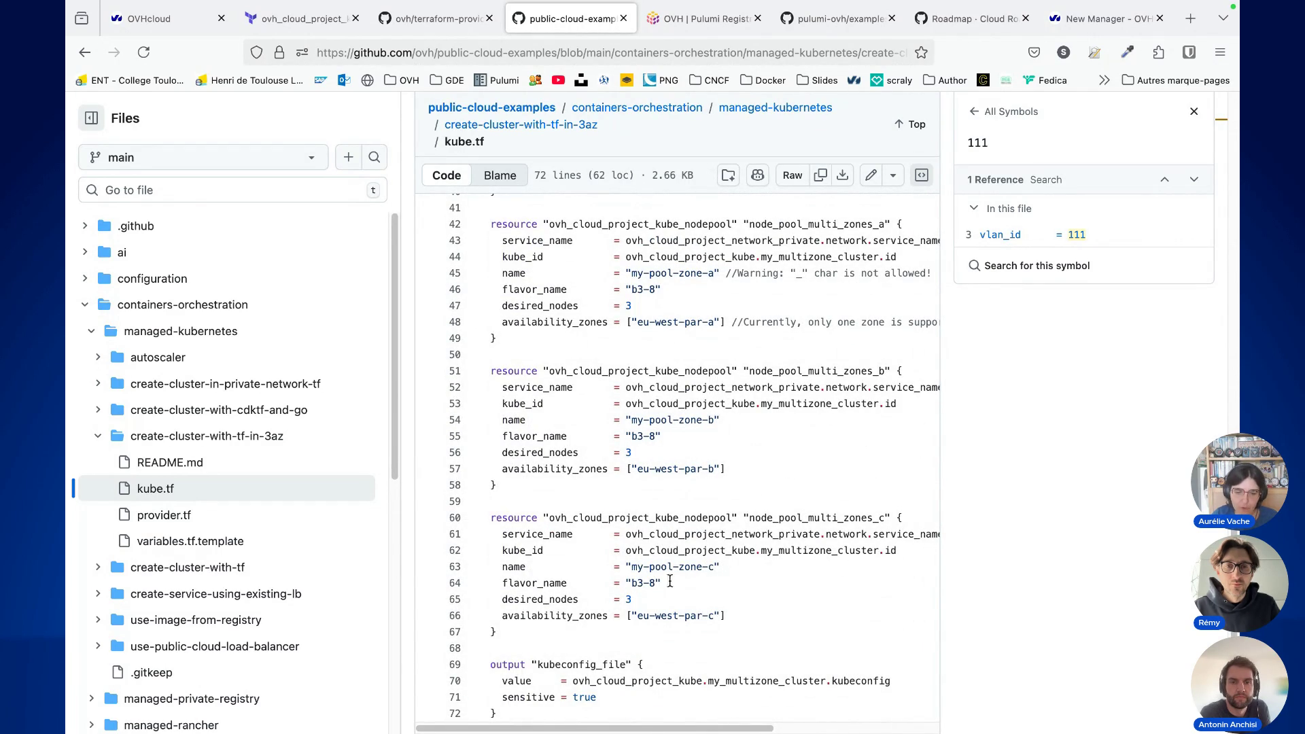
{"action": "left_click_drag", "start_coordinate": [521, 322], "coordinate": [609, 325]}
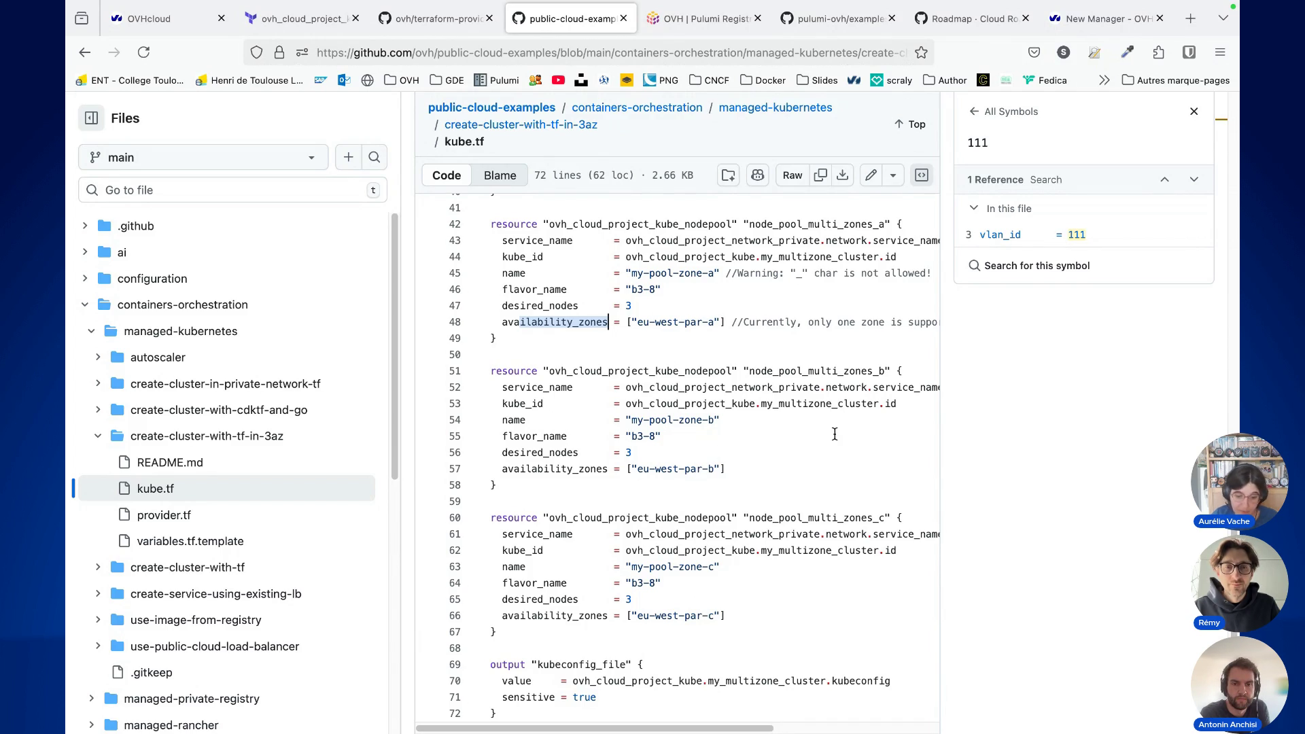
{"action": "scroll", "coordinate": [743, 498], "scroll_direction": "down", "scroll_amount": 1}
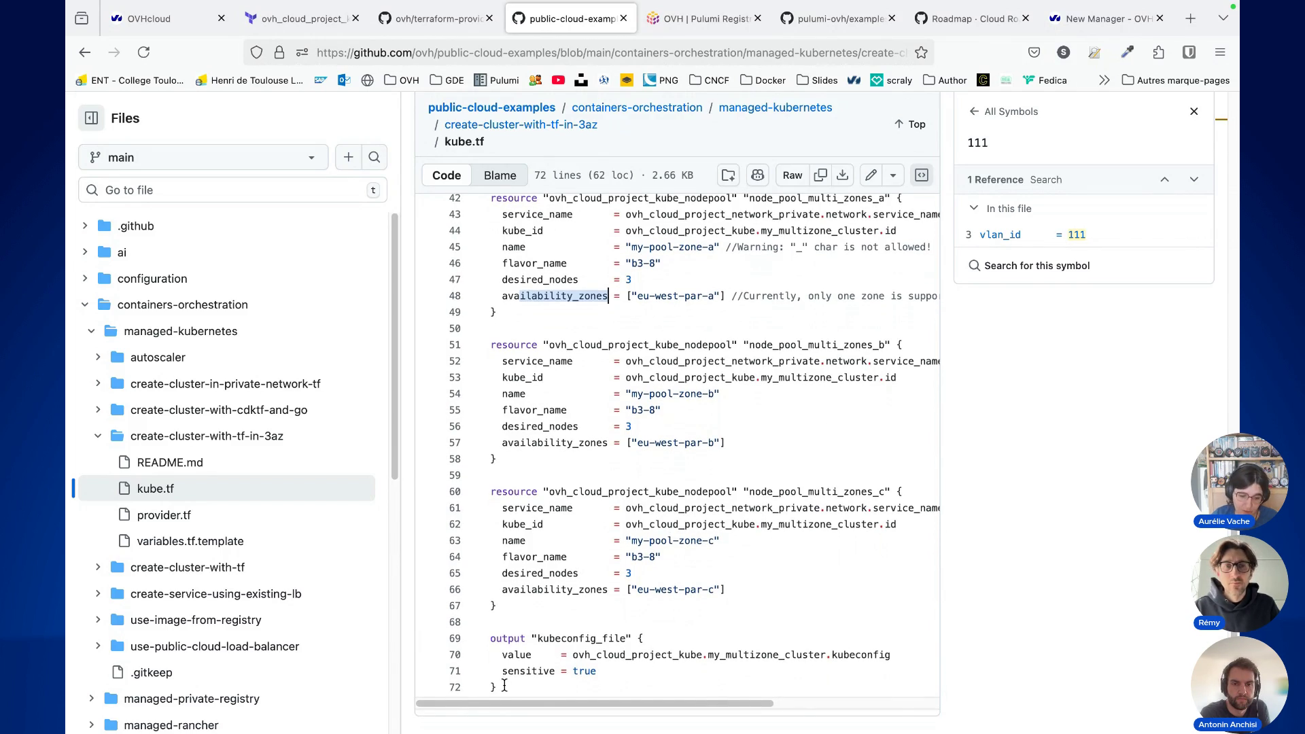
Step: Highlight the kubeconfig output, zone b's b3-8 flavor_name, and the zone-a pool's gateway dependency
{"action": "left_click_drag", "start_coordinate": [505, 687], "coordinate": [499, 643]}
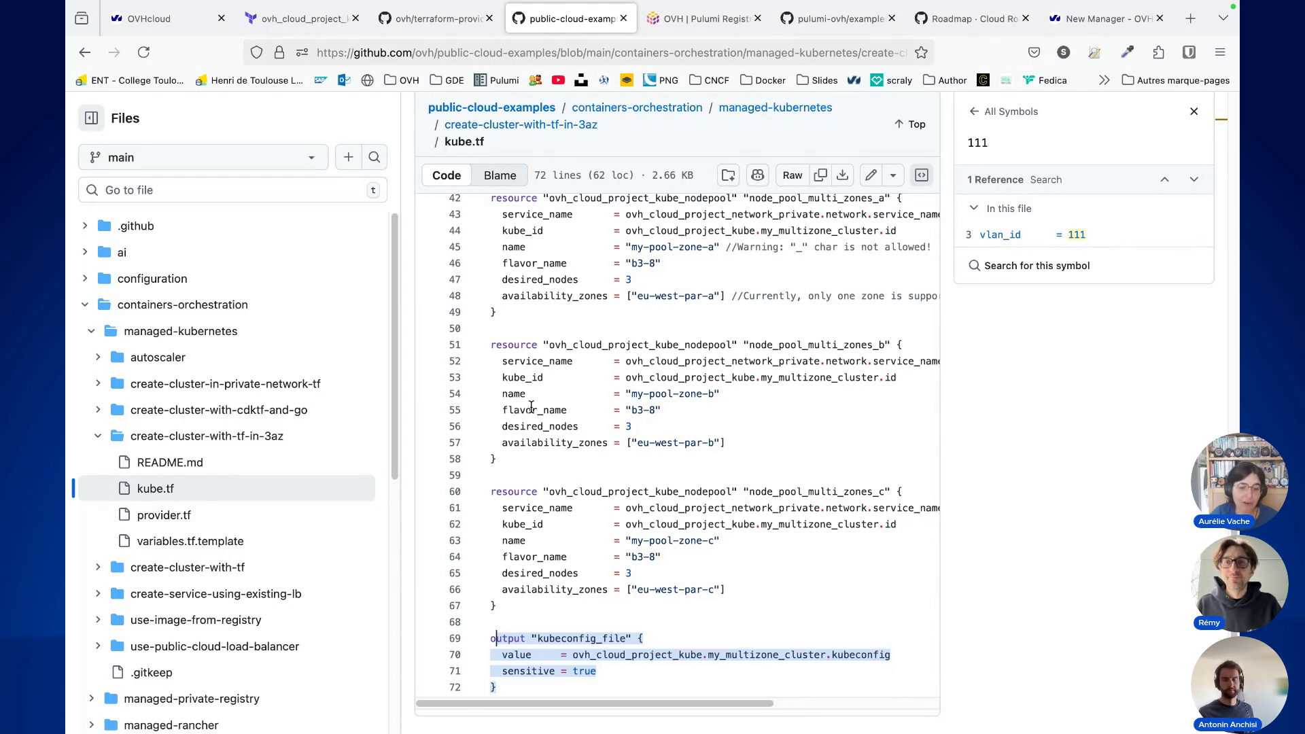
{"action": "left_click_drag", "start_coordinate": [495, 410], "coordinate": [670, 410]}
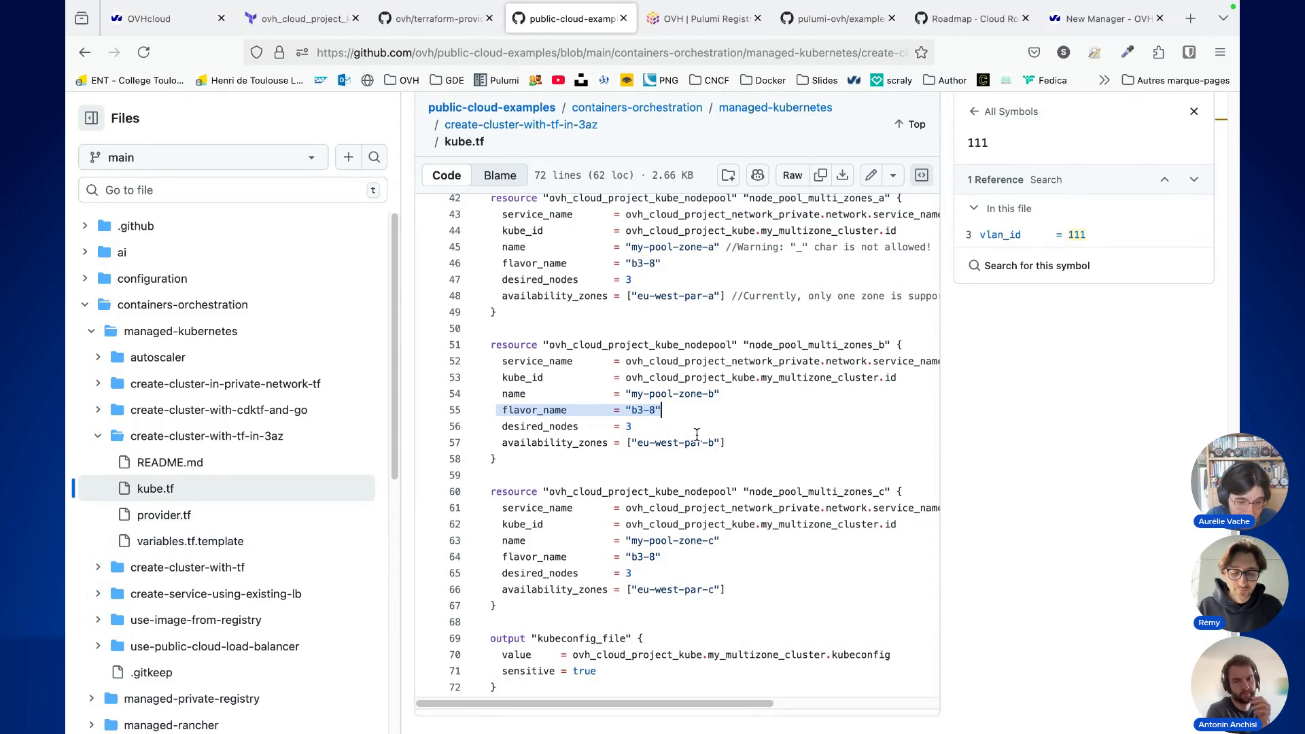
{"action": "scroll", "coordinate": [726, 386], "scroll_direction": "up", "scroll_amount": 3}
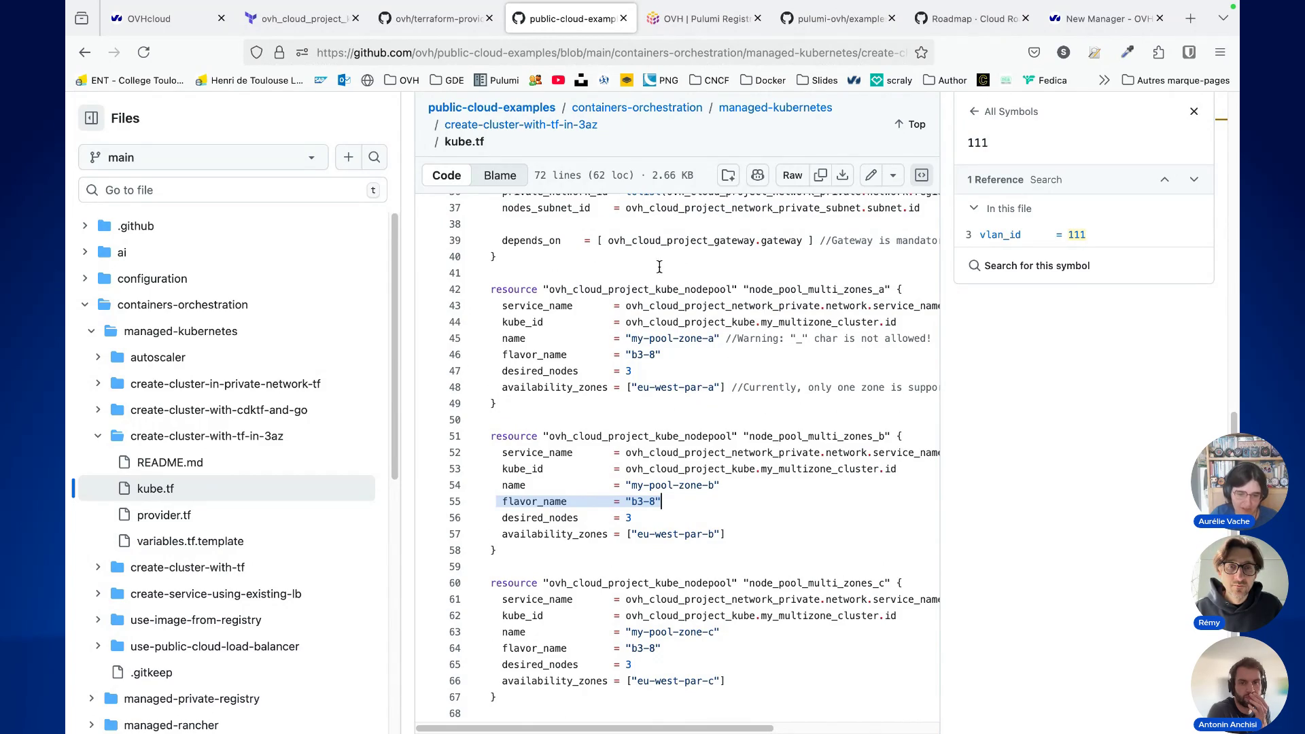
{"action": "mouse_move", "coordinate": [639, 248]}
{"action": "left_mouse_down"}
{"action": "mouse_move", "coordinate": [503, 258]}
{"action": "mouse_move", "coordinate": [663, 319]}
{"action": "left_mouse_up"}
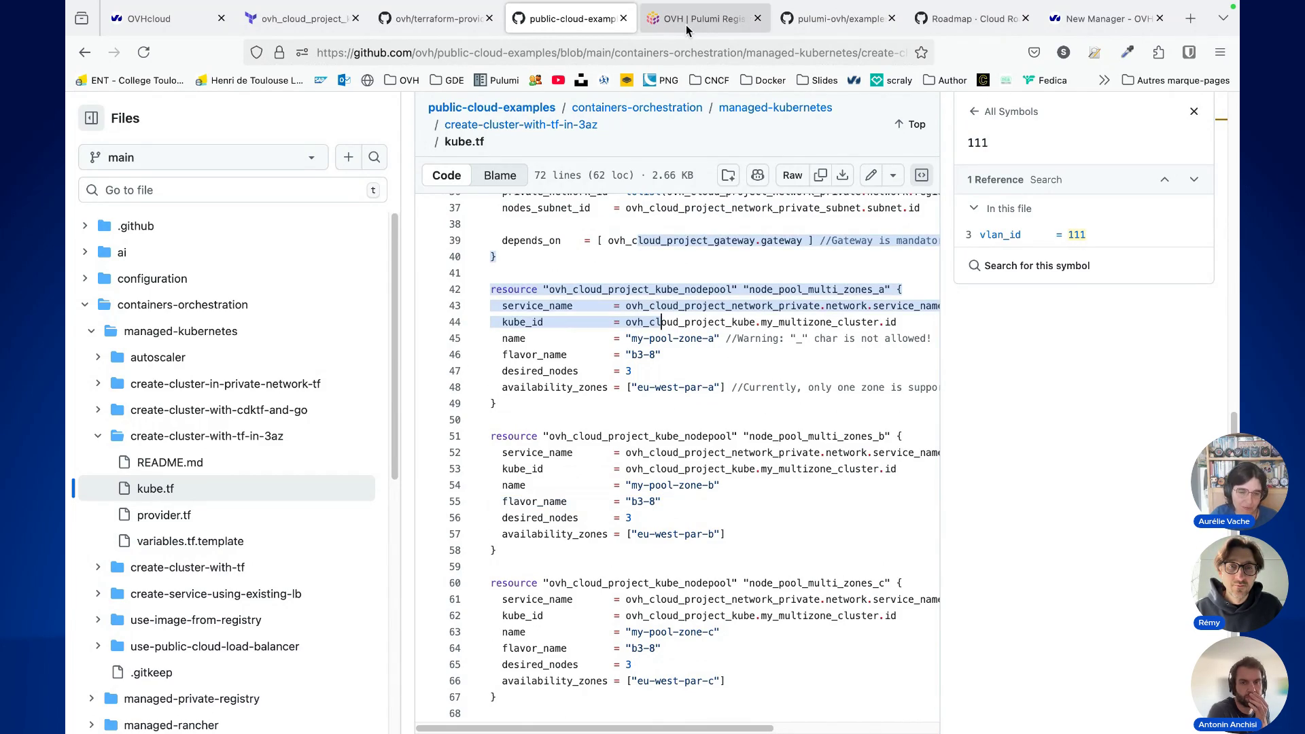
{"action": "left_click", "coordinate": [687, 25]}
Step: Compare the Pulumi OVH Kubernetes example in Go and Java, then go back to kube.tf
{"action": "scroll", "coordinate": [560, 127], "scroll_direction": "up", "scroll_amount": 5}
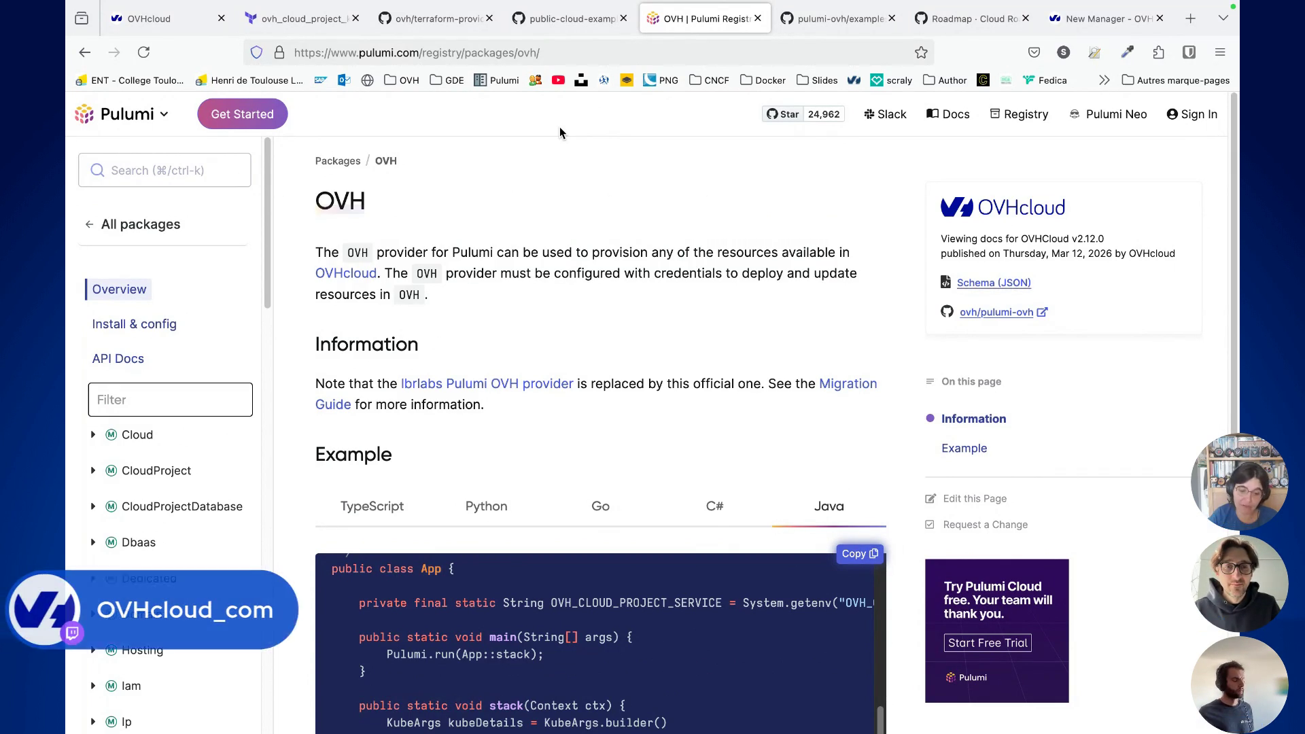
{"action": "scroll", "coordinate": [830, 325], "scroll_direction": "down", "scroll_amount": 5}
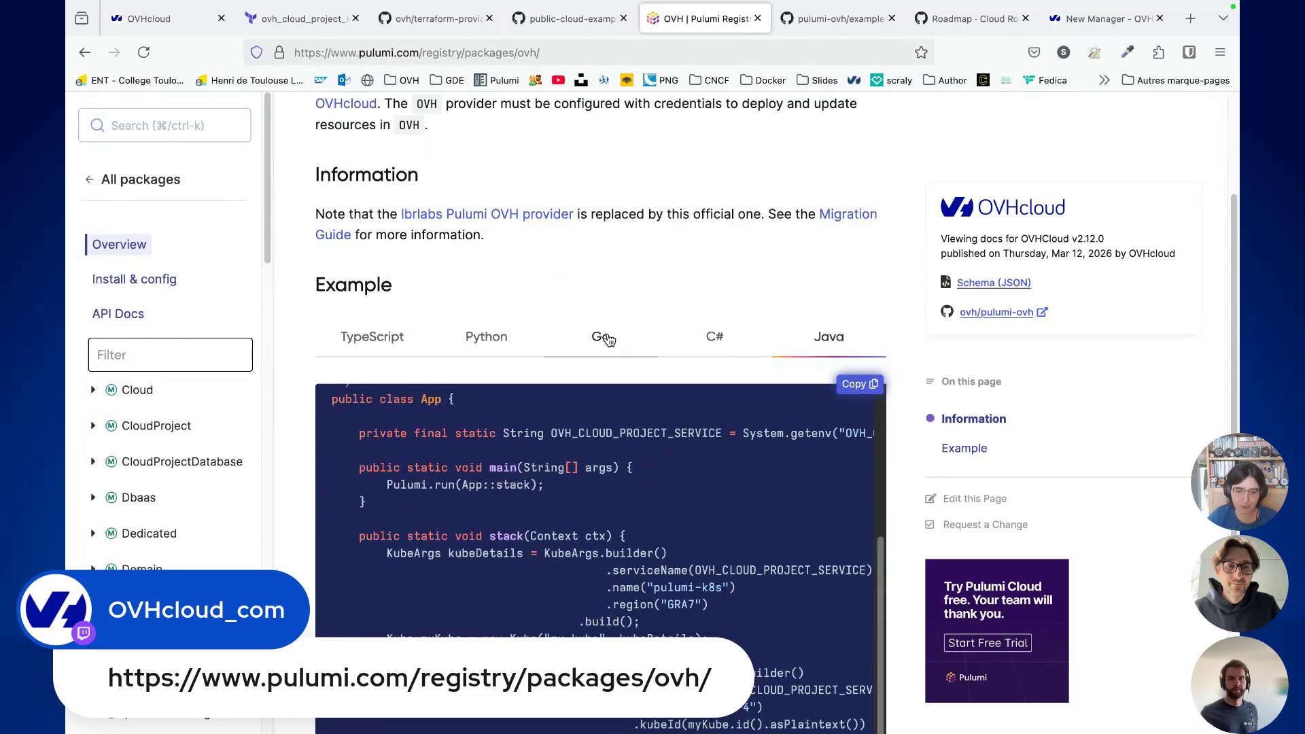
{"action": "left_click", "coordinate": [607, 338]}
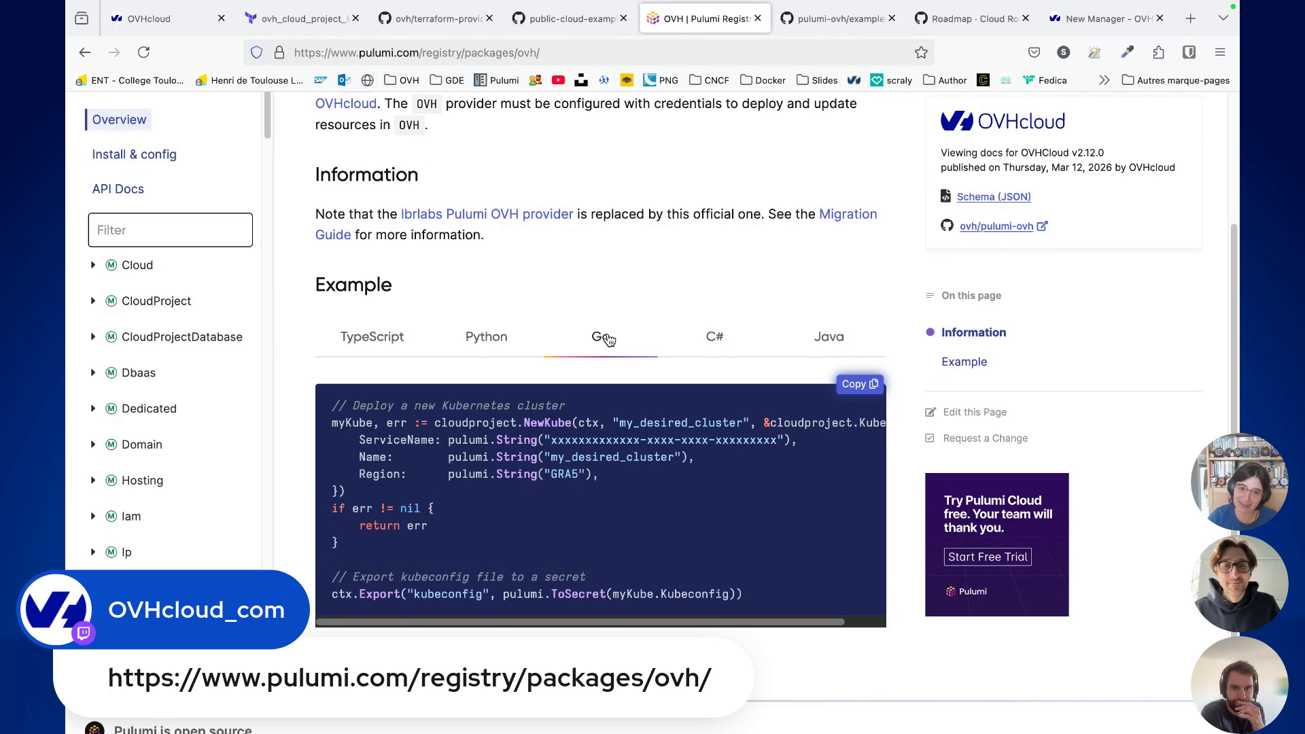
{"action": "left_click", "coordinate": [850, 348]}
{"action": "scroll", "coordinate": [805, 333], "scroll_direction": "down", "scroll_amount": 1}
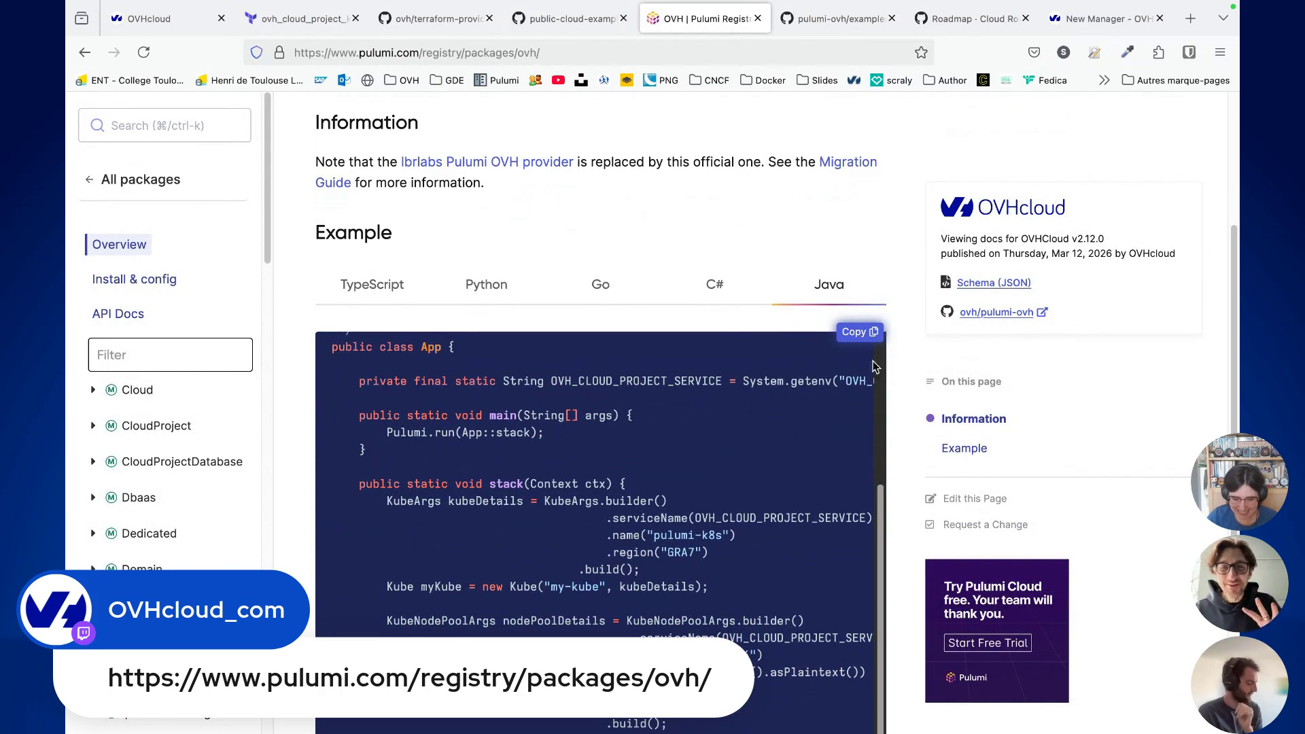
{"action": "scroll", "coordinate": [725, 312], "scroll_direction": "down", "scroll_amount": 1}
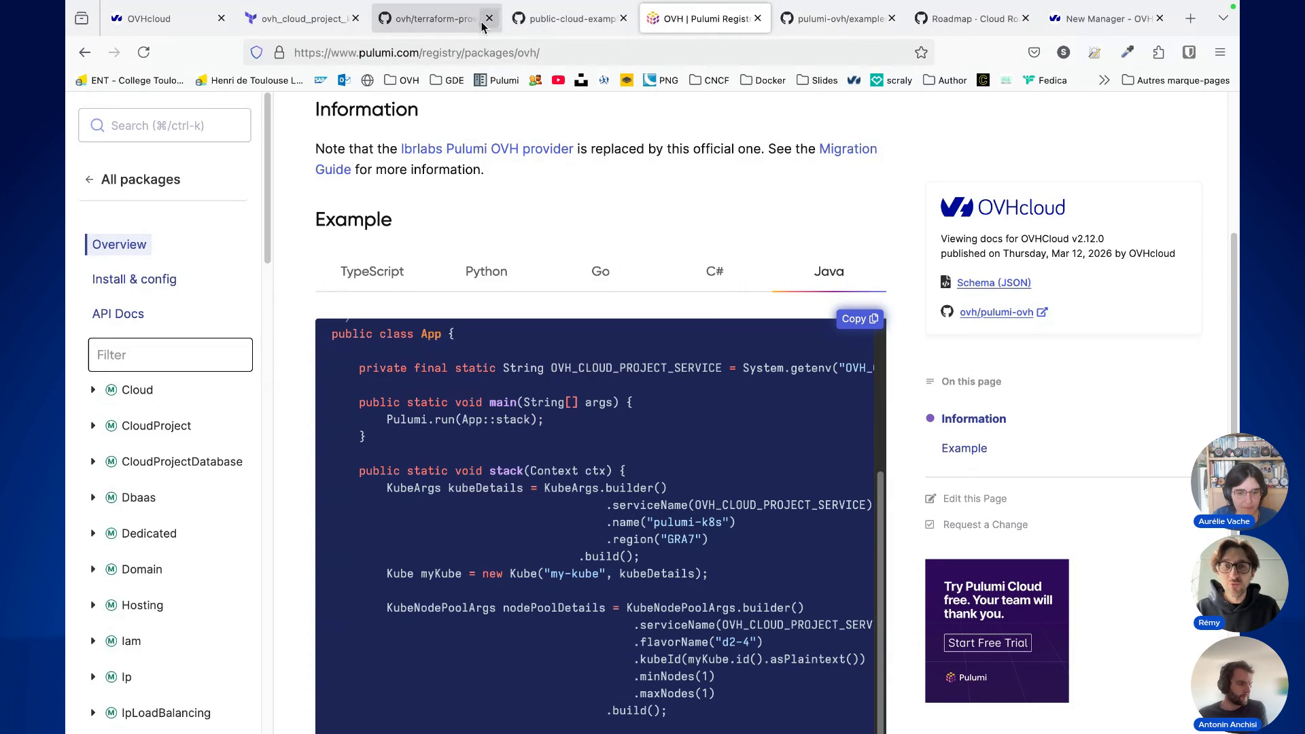
{"action": "left_click", "coordinate": [562, 26]}
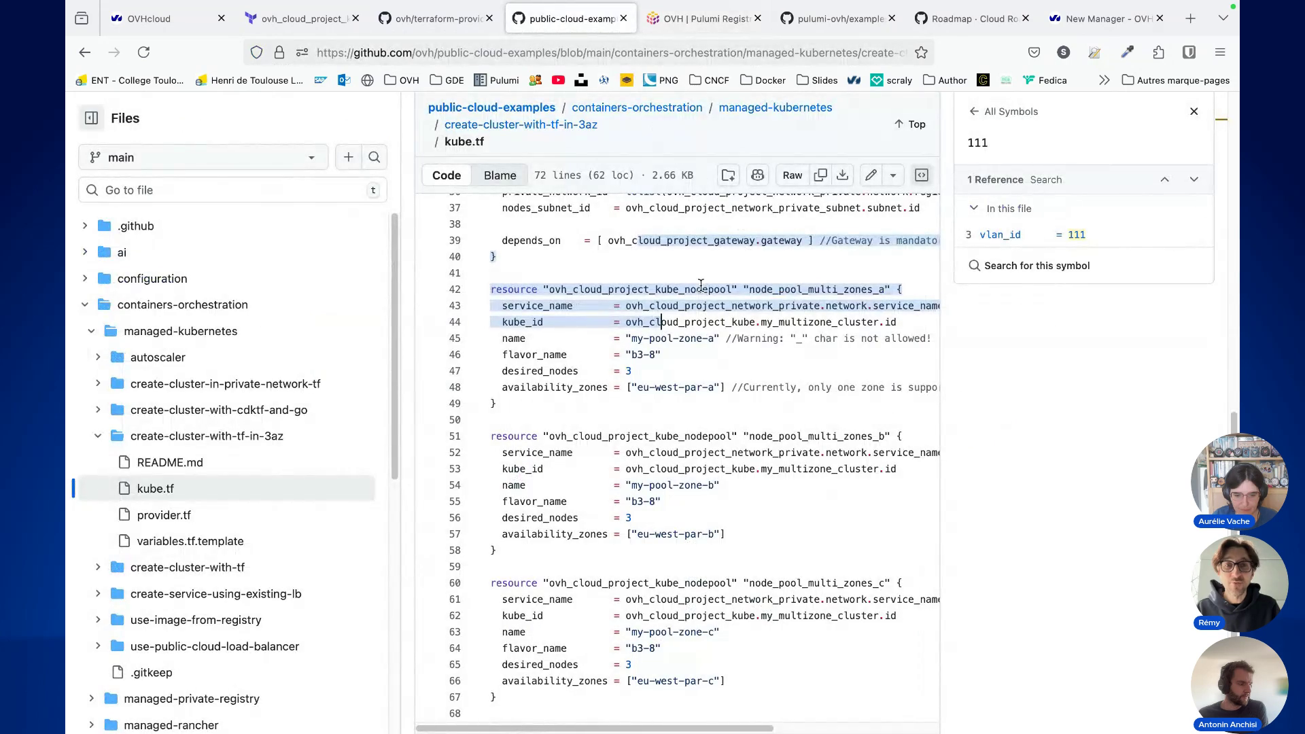
Step: Highlight the my-pool-zone-a node pool block in kube.tf, then return to the Pulumi OVH Registry page
{"action": "left_click", "coordinate": [702, 289]}
{"action": "left_click_drag", "start_coordinate": [548, 287], "coordinate": [563, 404]}
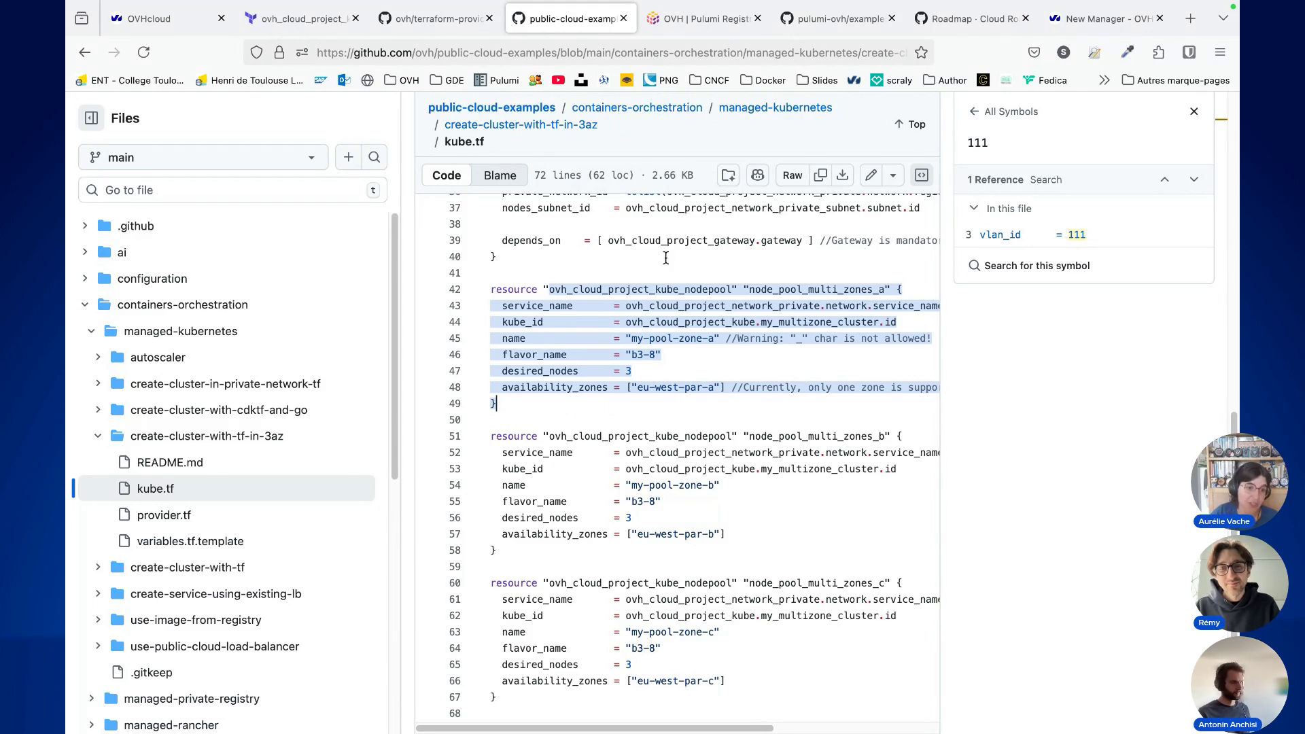
{"action": "left_click", "coordinate": [698, 27]}
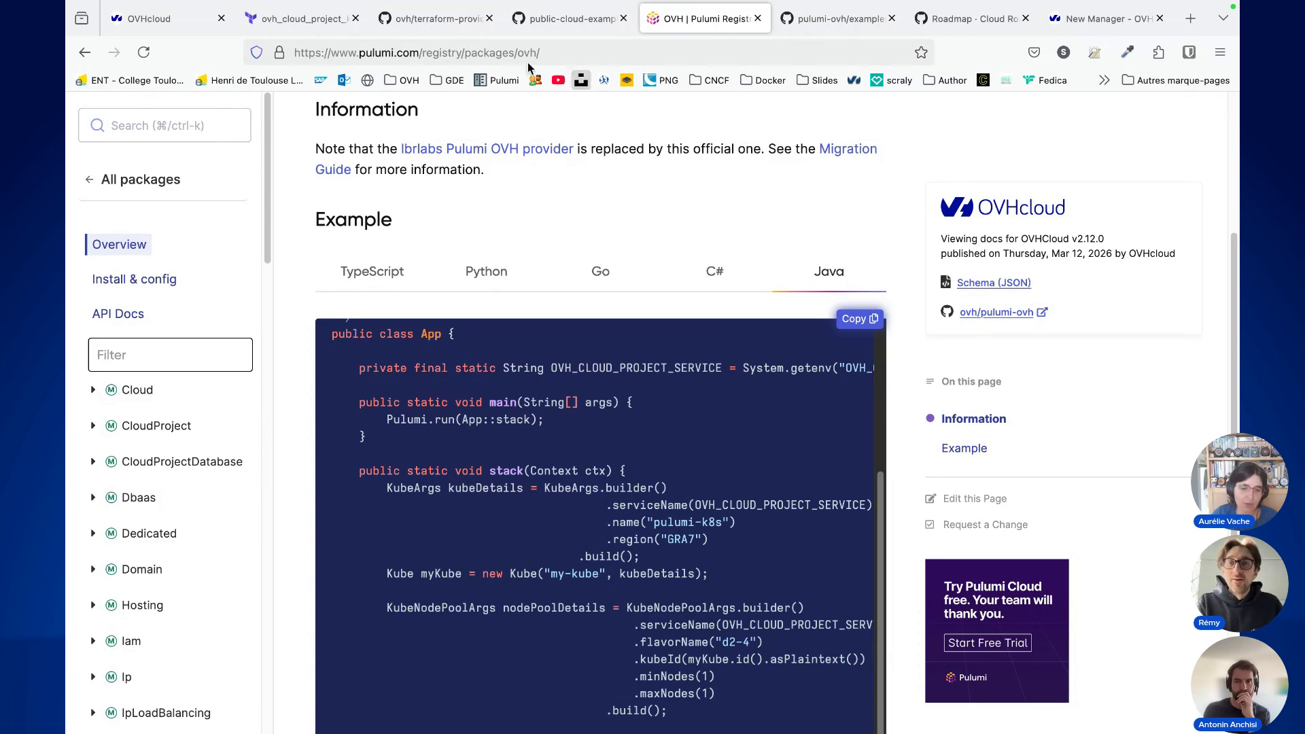
{"action": "left_click", "coordinate": [445, 20]}
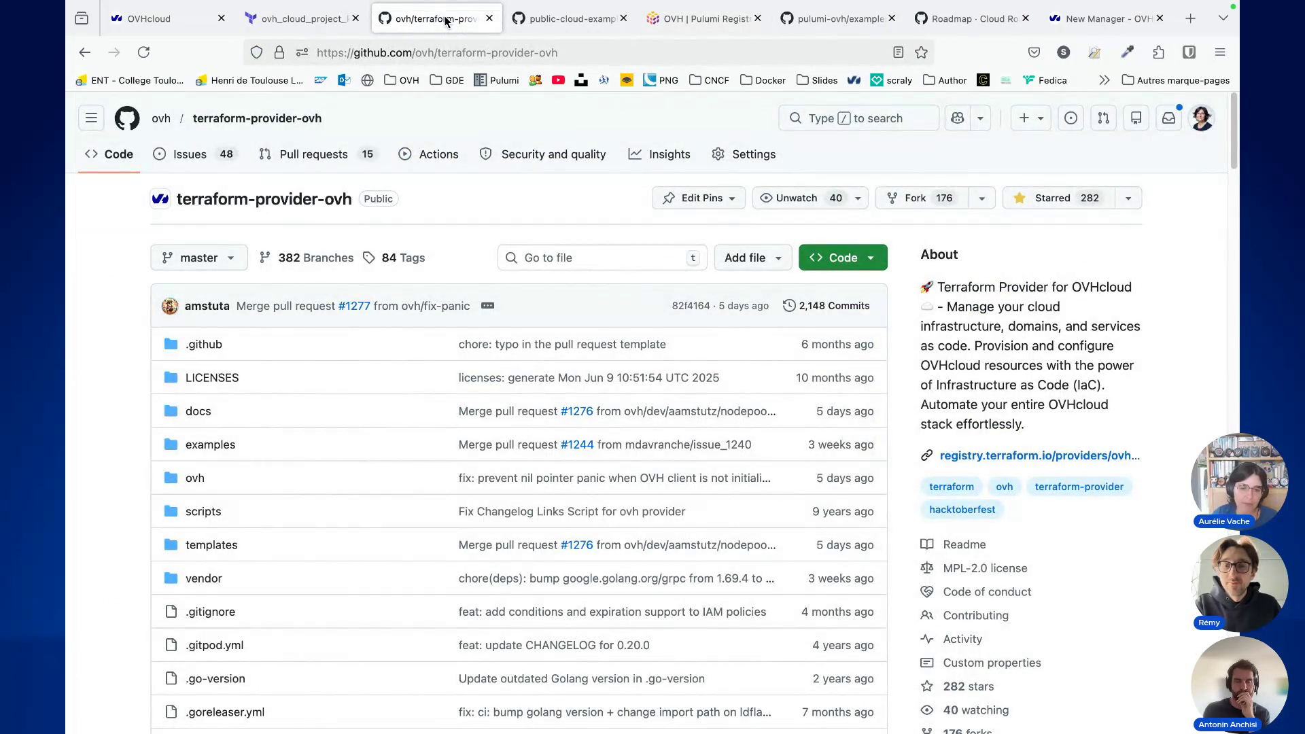
Step: View the pulumi-ovh Go Kubernetes example main.go, then switch to the terminal
{"action": "left_click", "coordinate": [824, 20]}
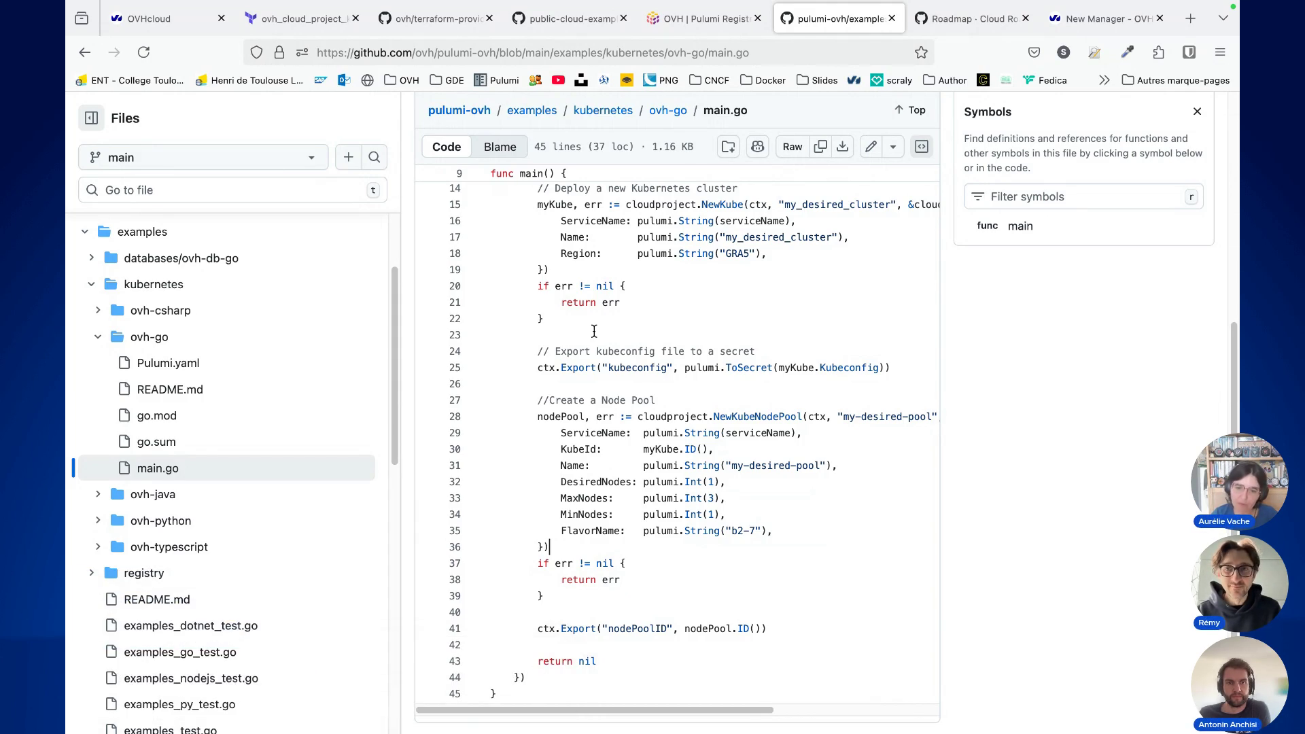
{"action": "key", "text": "super+Tab"}
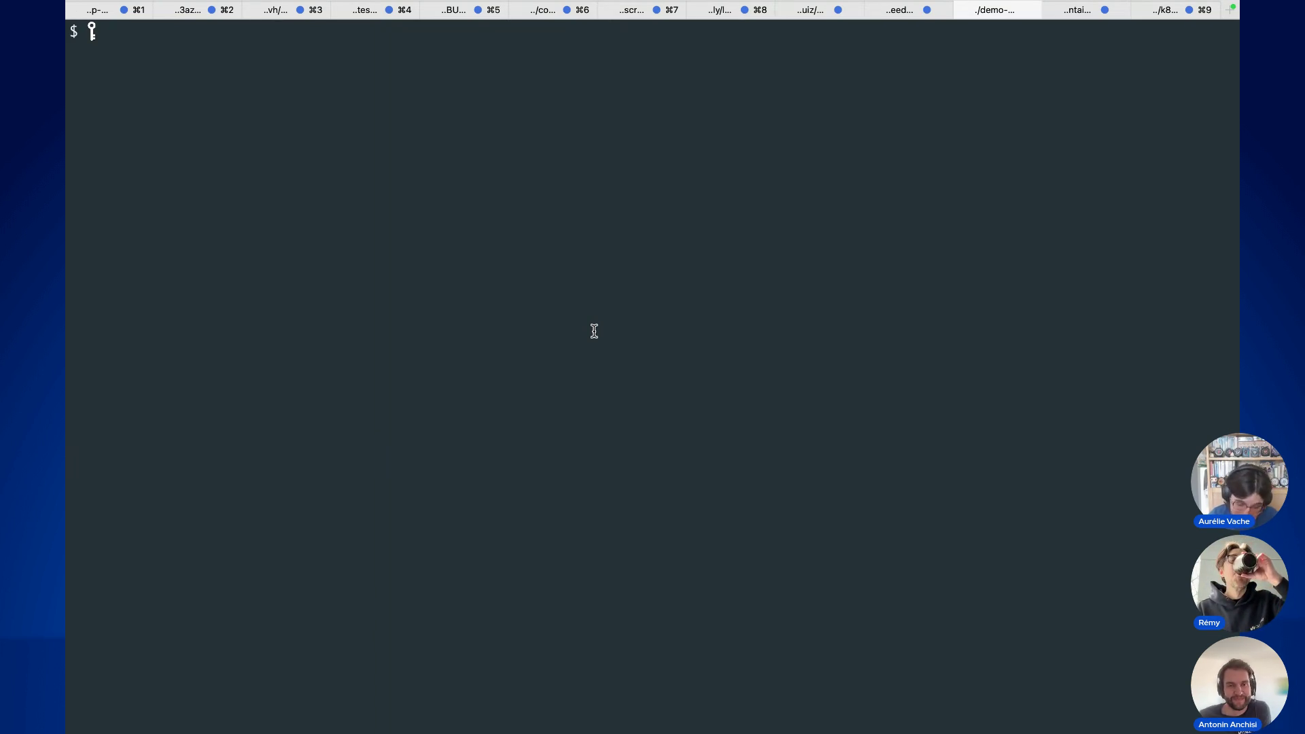
Step: Run 'ovhcloud cloud kube' and scroll through its subcommands, flags and global flags
{"action": "type", "text": "ovhcloud cloud kube"}
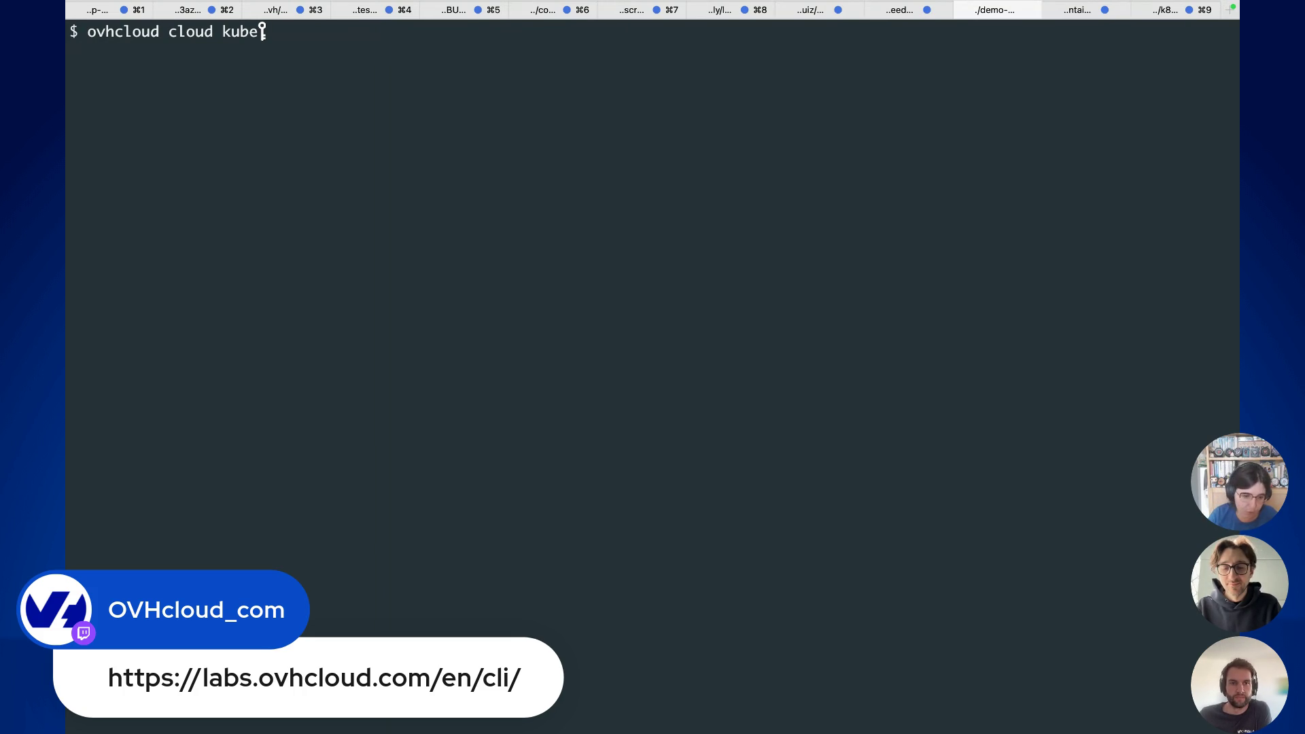
{"action": "key", "text": "Return"}
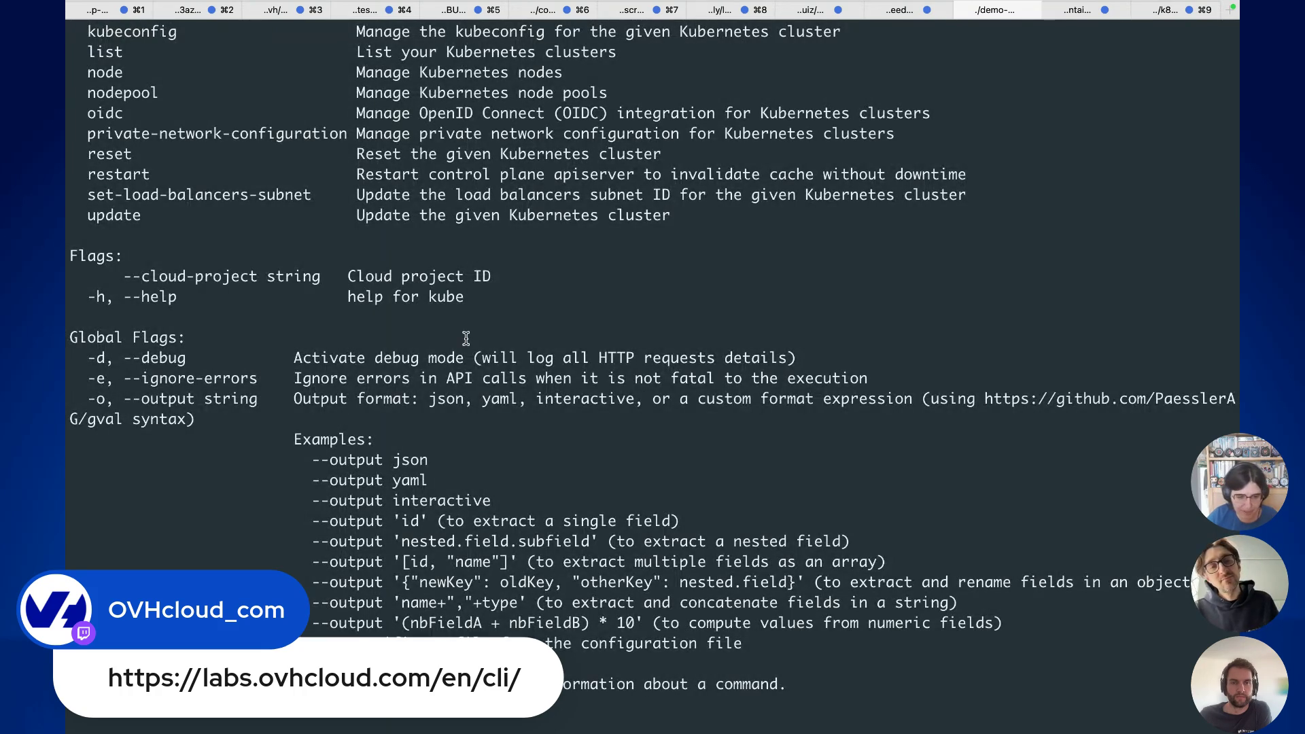
{"action": "scroll", "coordinate": [466, 338], "scroll_direction": "up", "scroll_amount": 6}
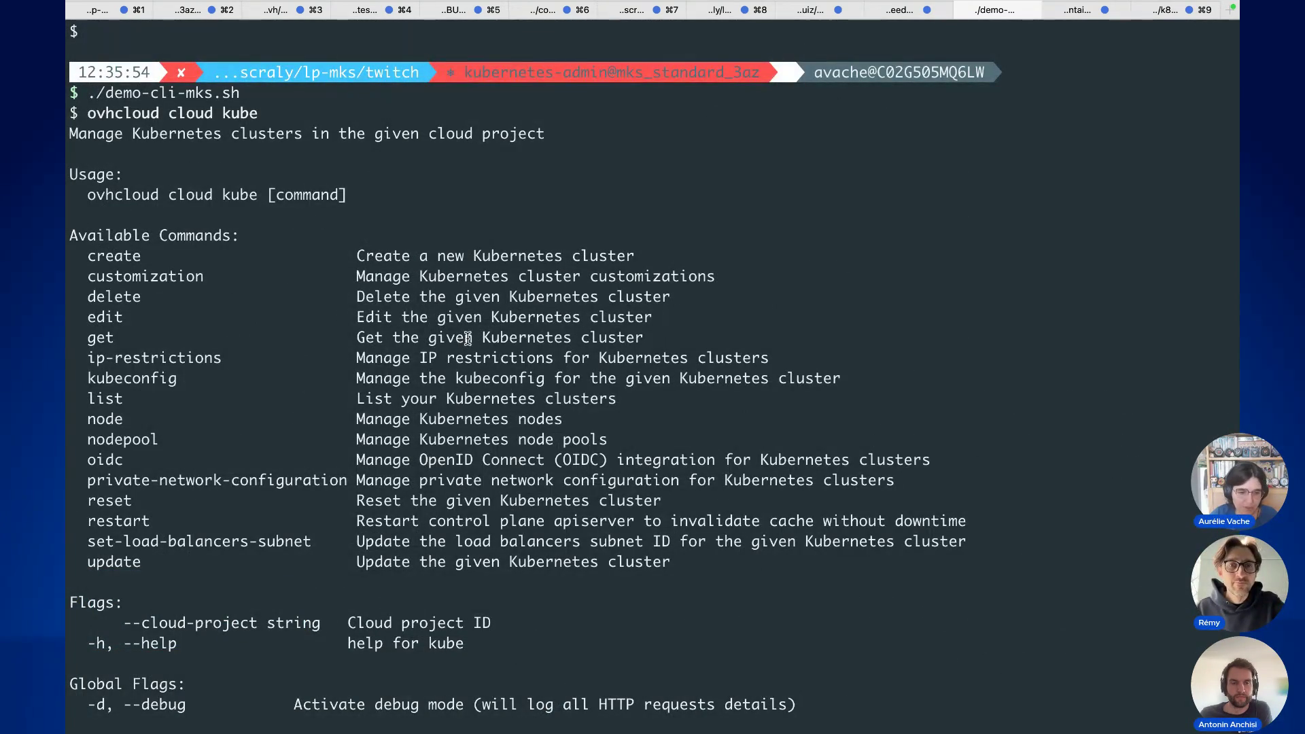
{"action": "scroll", "coordinate": [168, 134], "scroll_direction": "down", "scroll_amount": 2}
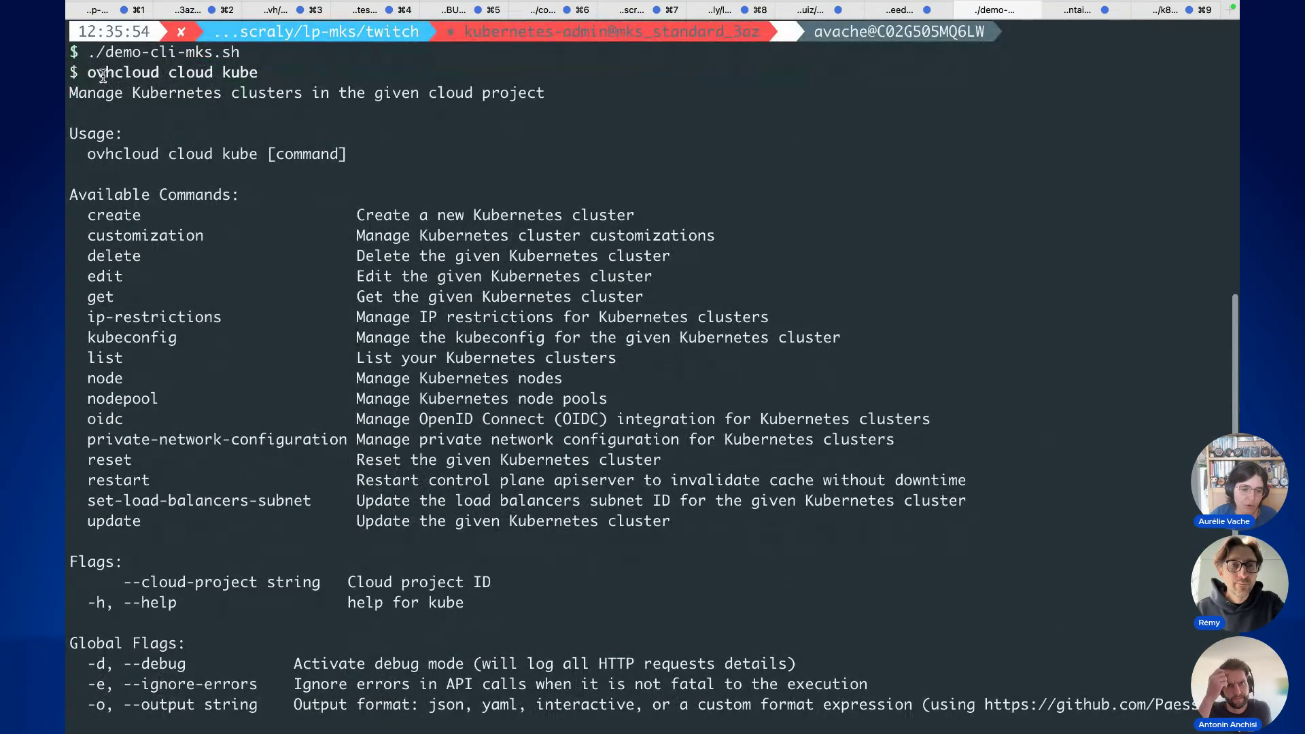
{"action": "left_click_drag", "start_coordinate": [87, 71], "coordinate": [154, 71]}
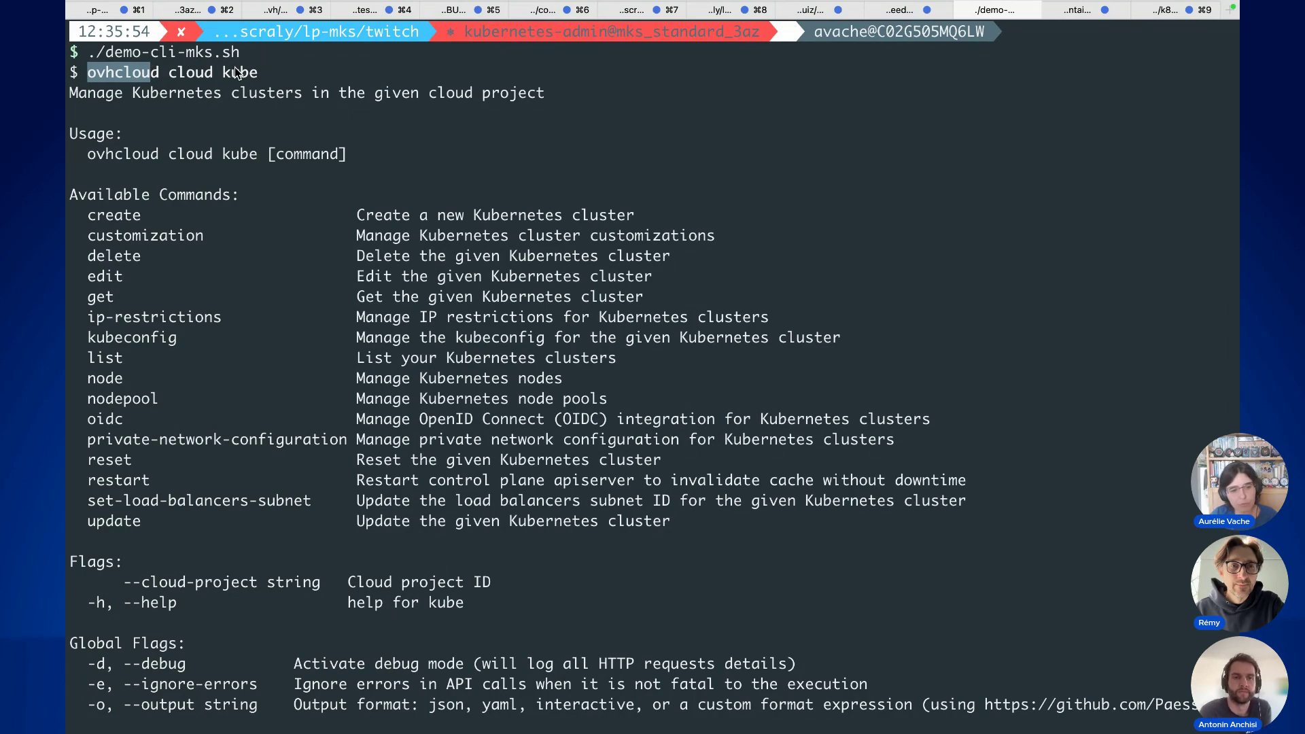
{"action": "scroll", "coordinate": [235, 66], "scroll_direction": "down", "scroll_amount": 2}
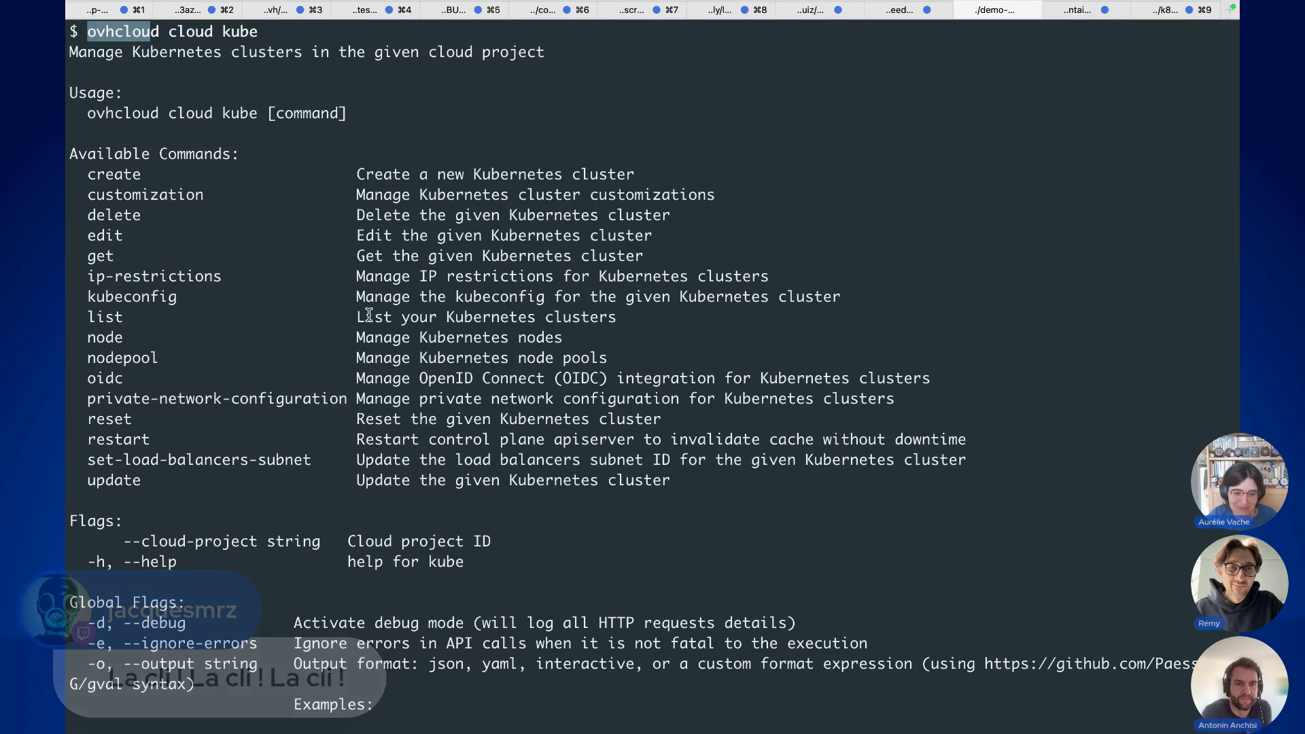
{"action": "scroll", "coordinate": [369, 315], "scroll_direction": "down", "scroll_amount": 5}
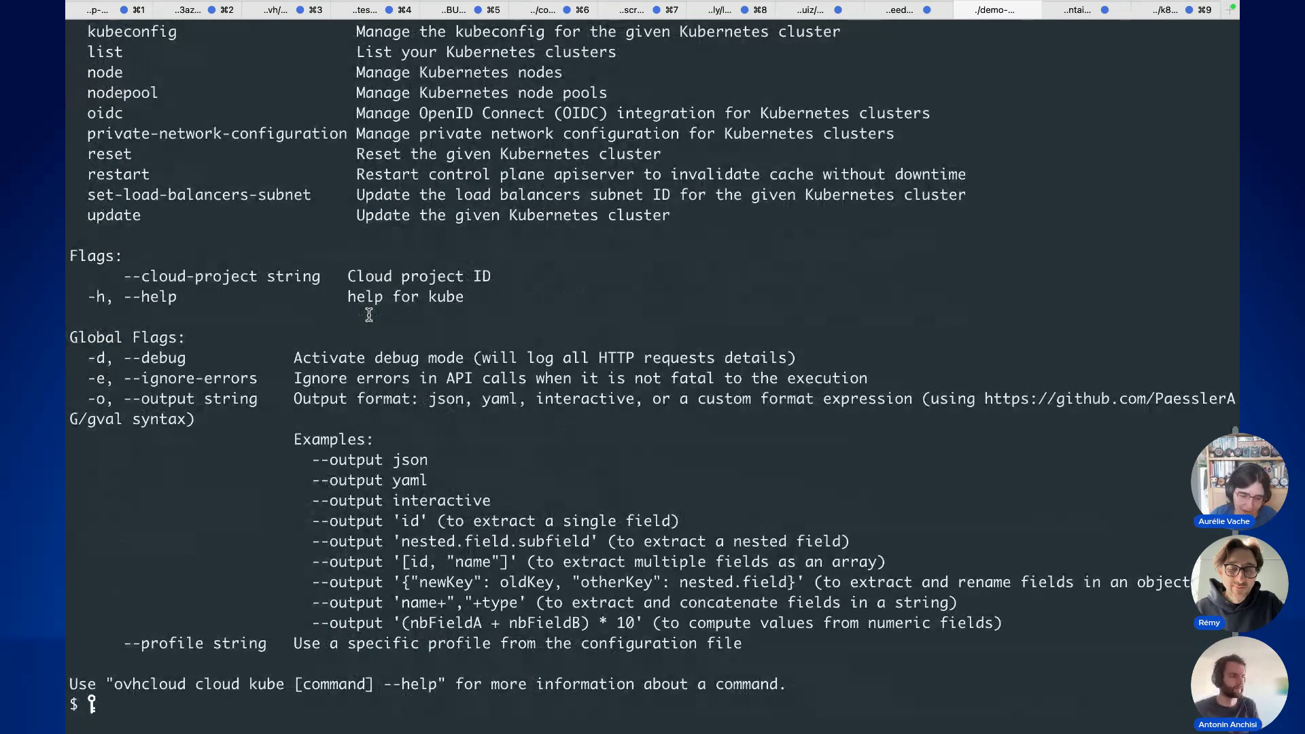
{"action": "type", "text": "ovhcloud cloud kube list"}
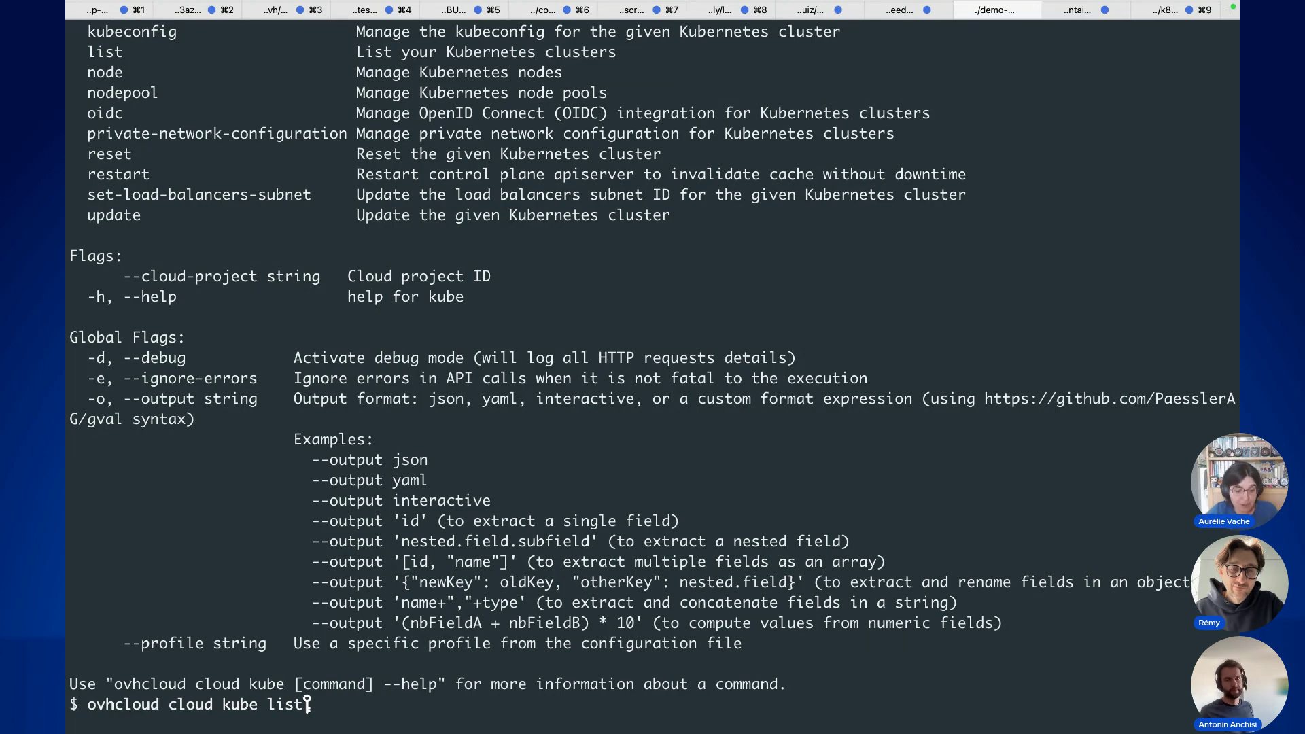
Step: List all eleven clusters, then print only mks-twitch's ID using a name filter and -o id
{"action": "key", "text": "Return"}
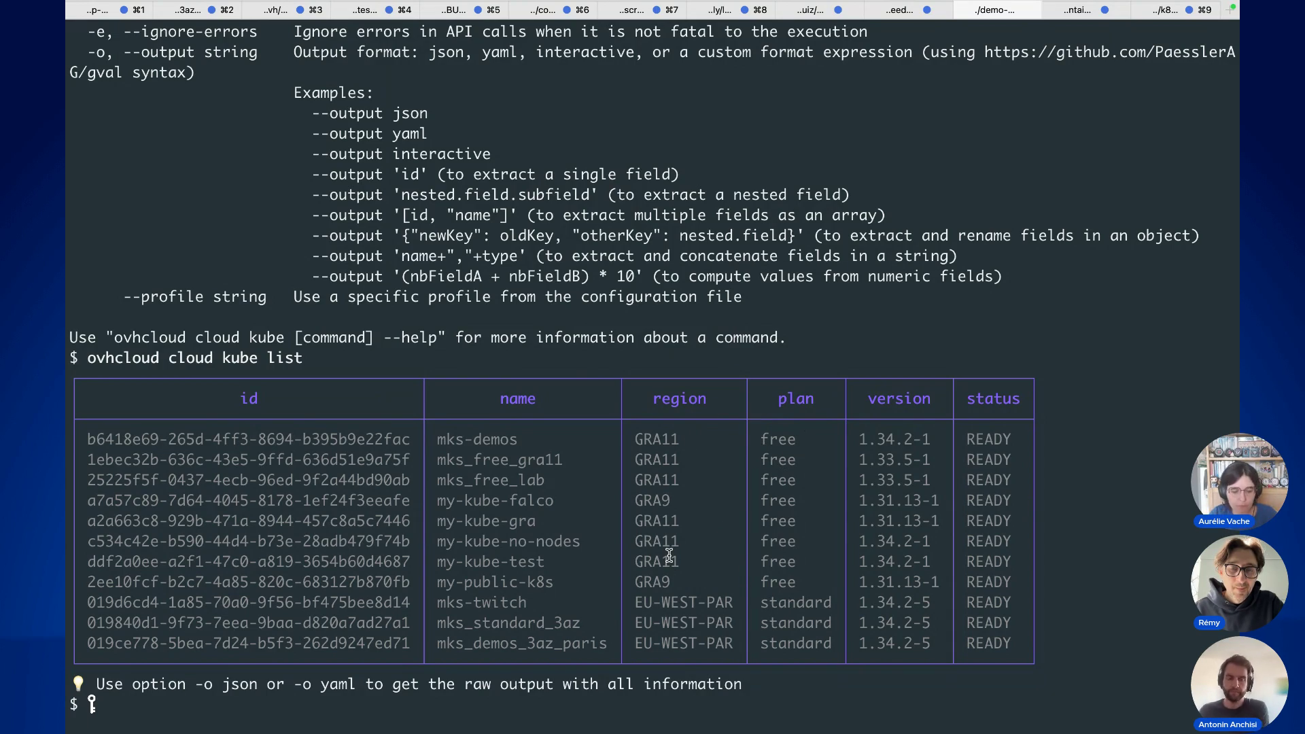
{"action": "type", "text": "ovhcloud clo"}
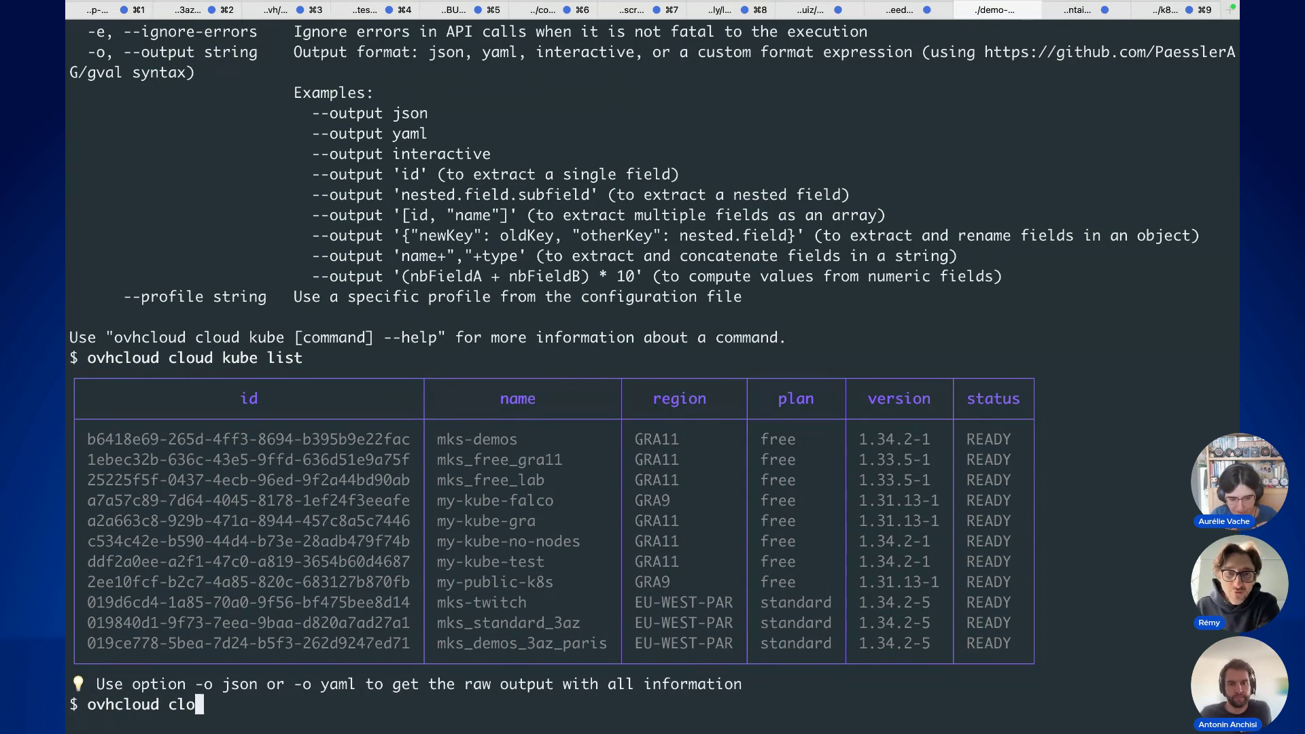
{"action": "type", "text": "ud kube list --filter 'name==\"mks-twitch\"' -o id | xargs"}
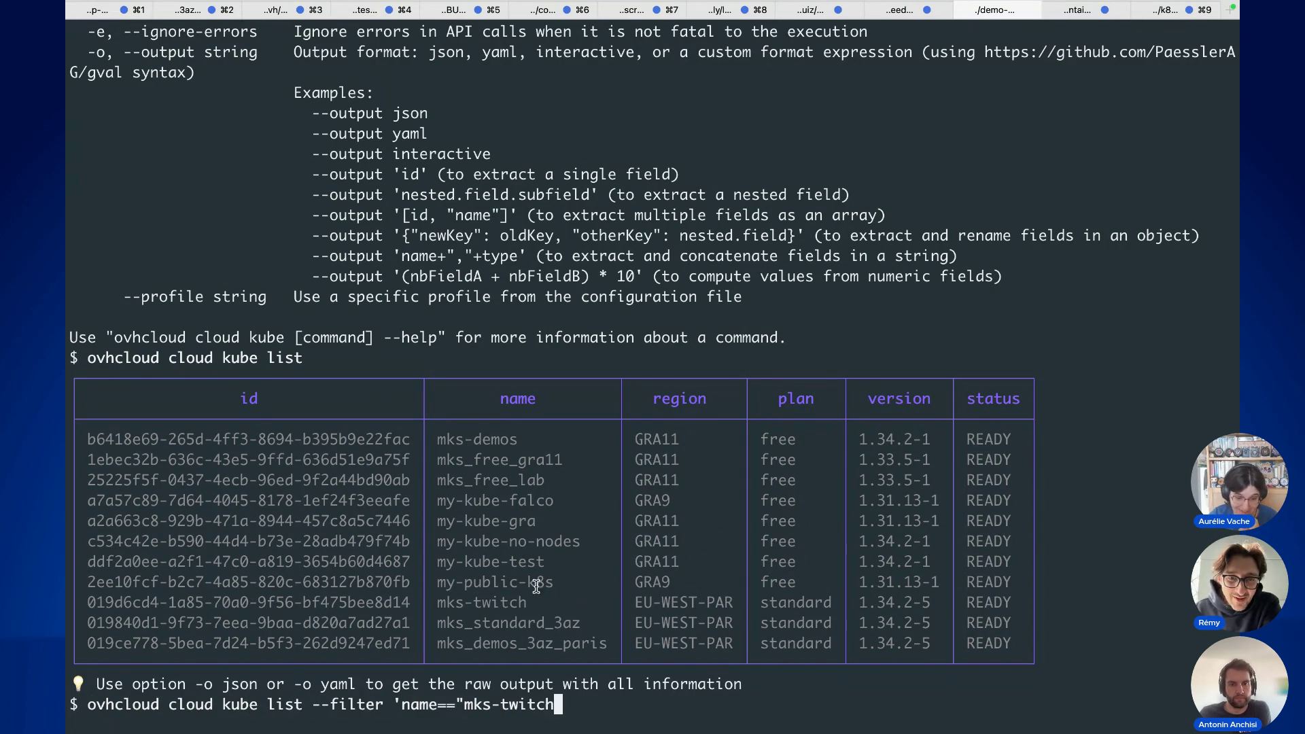
{"action": "left_click_drag", "start_coordinate": [437, 602], "coordinate": [563, 602]}
{"action": "double_click", "coordinate": [995, 602]}
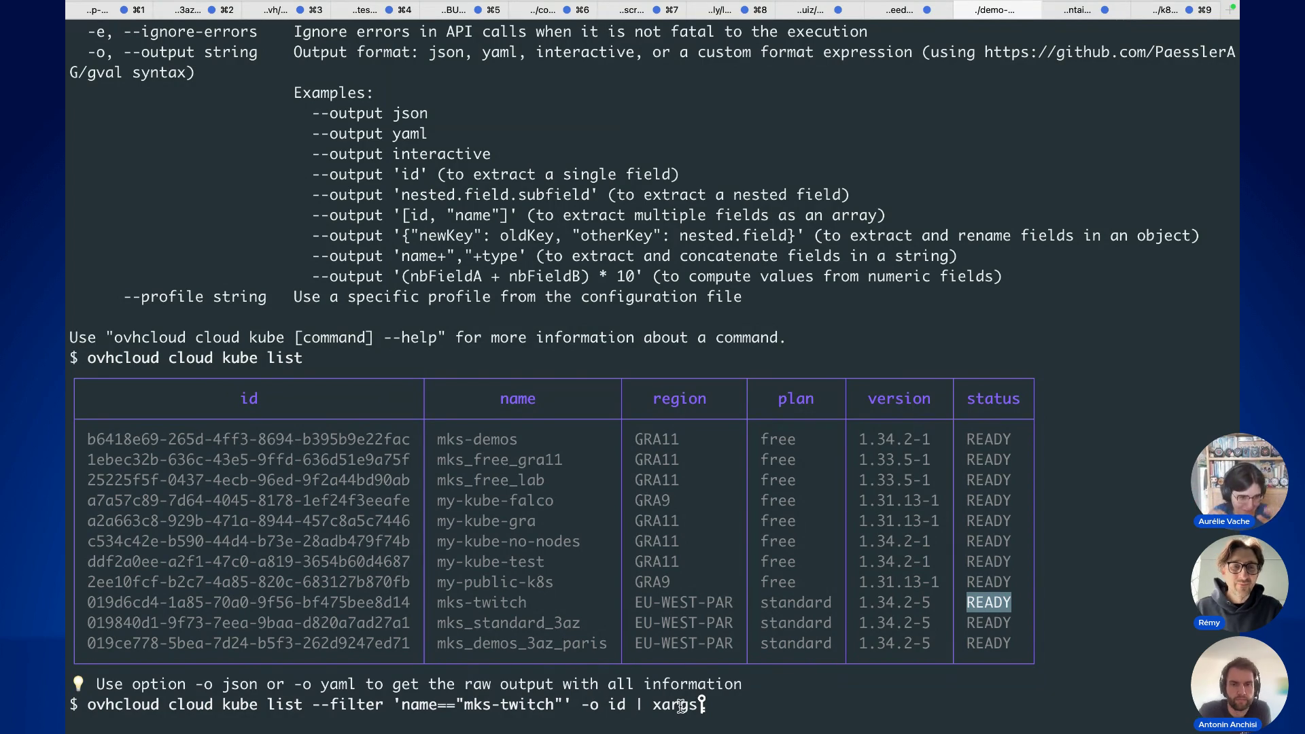
{"action": "key", "text": "Return"}
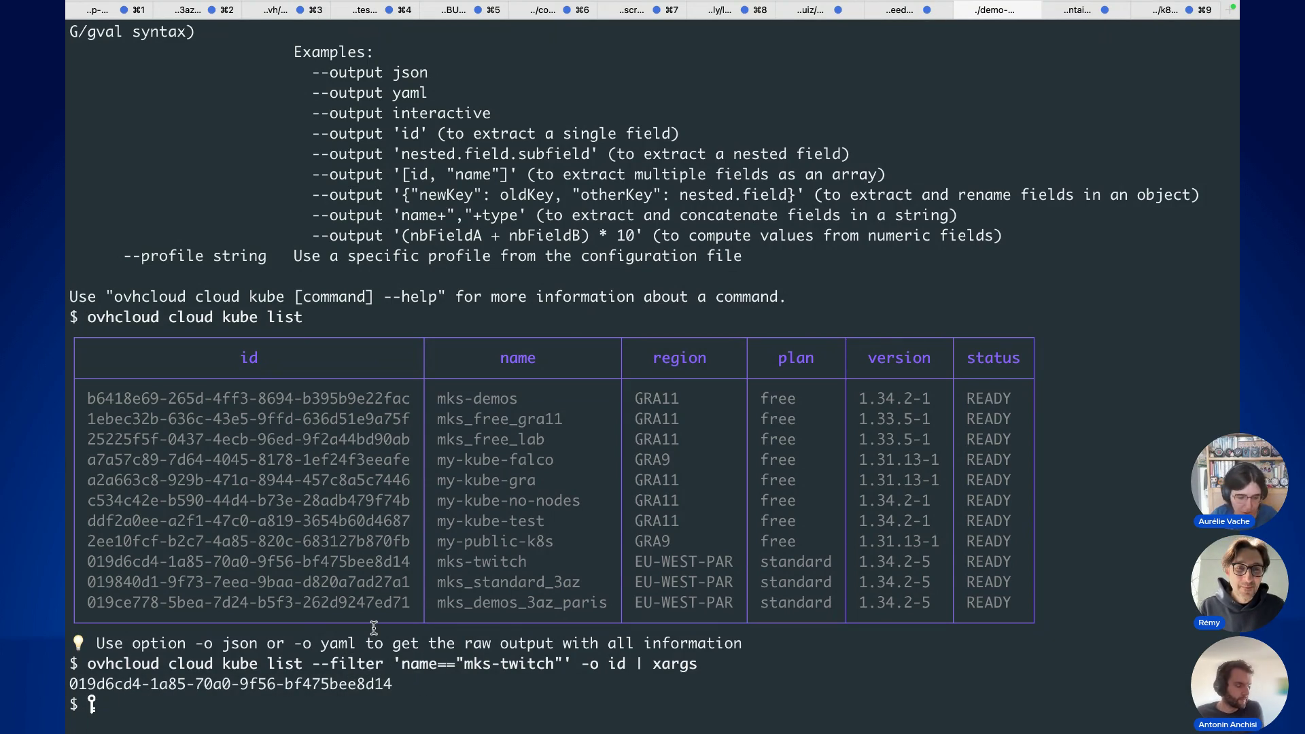
Step: Show mks-twitch's details: EU-WEST-PAR, standard plan, version 1.34.2-5, READY, up to date
{"action": "type", "text": "ovhcloud cloud"}
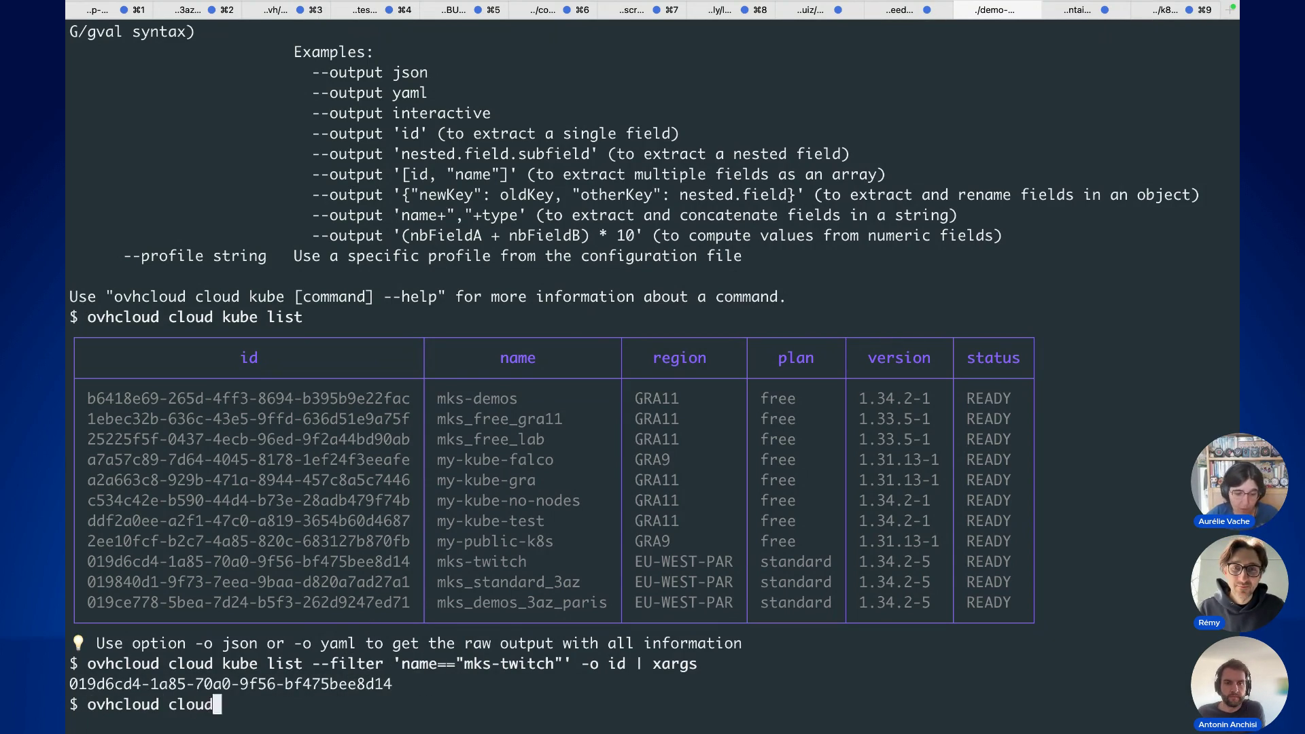
{"action": "type", "text": " kube get 019d6cd4-1a85-70a0-9f56-bf475bee8d14"}
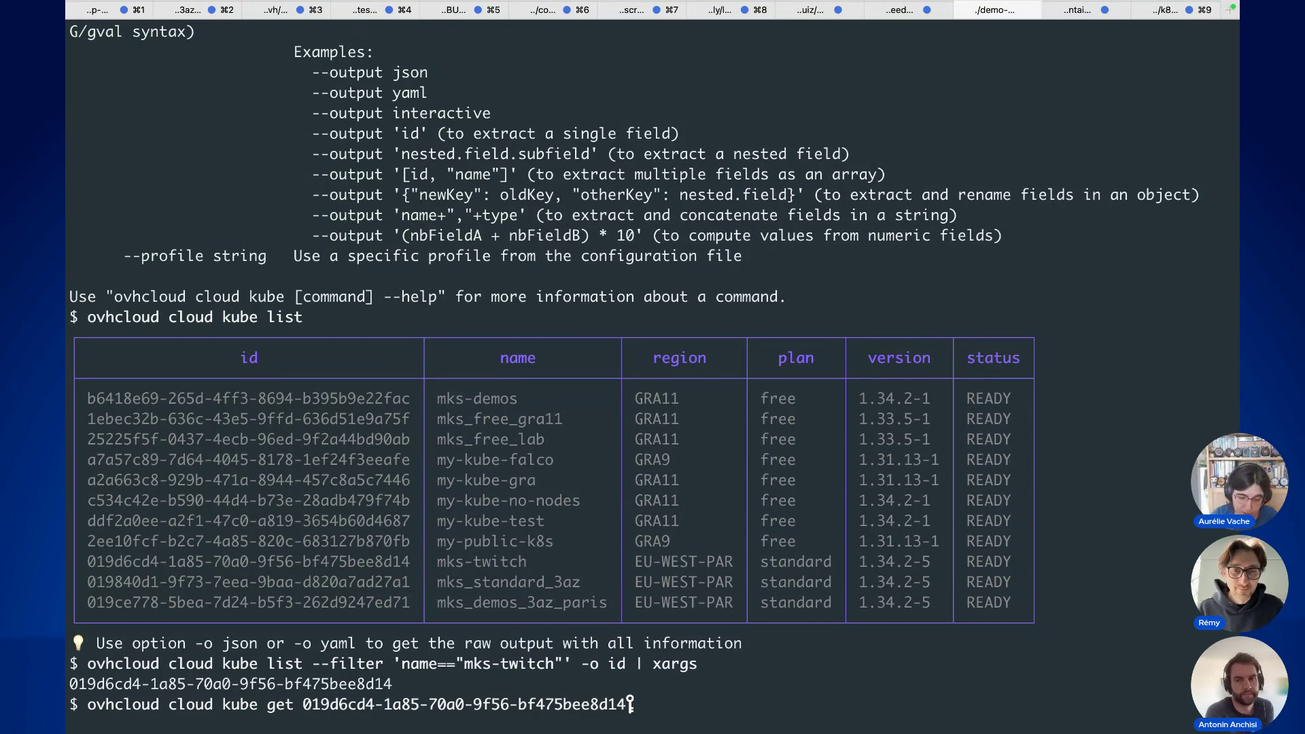
{"action": "key", "text": "Return"}
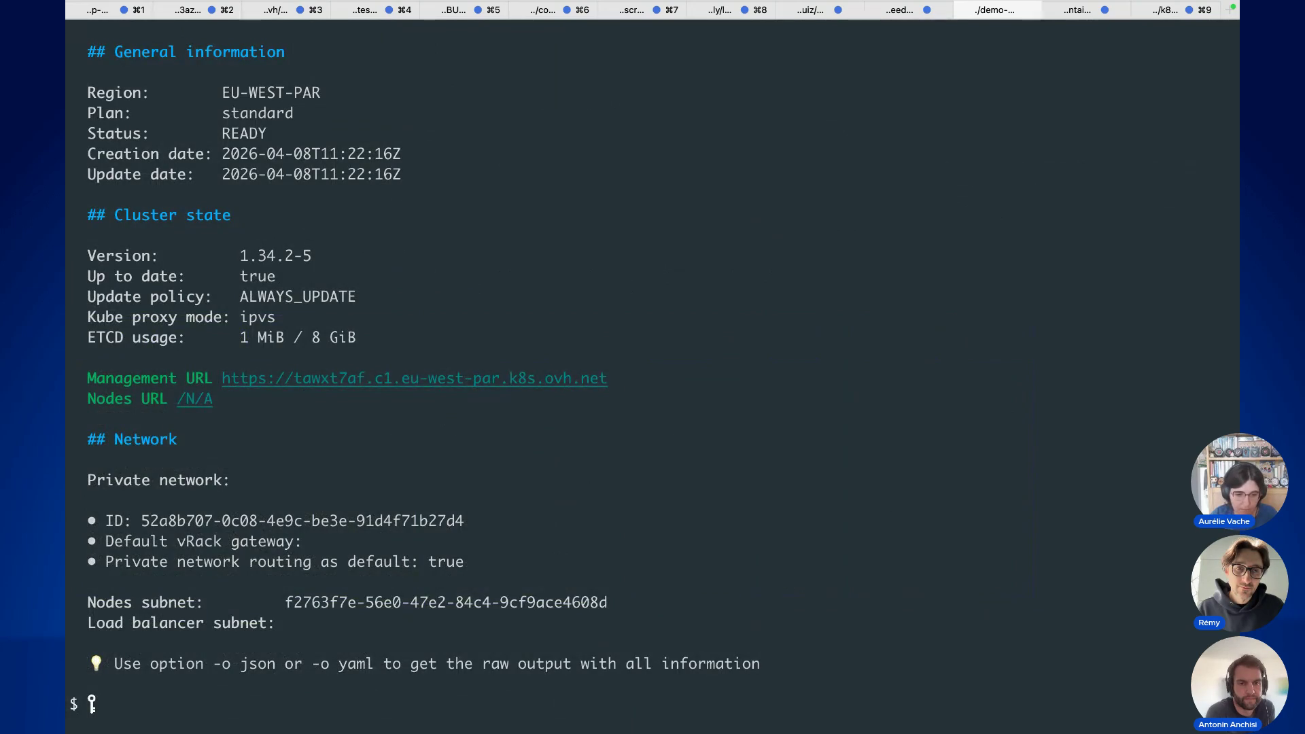
{"action": "scroll", "coordinate": [649, 408], "scroll_direction": "up", "scroll_amount": 3}
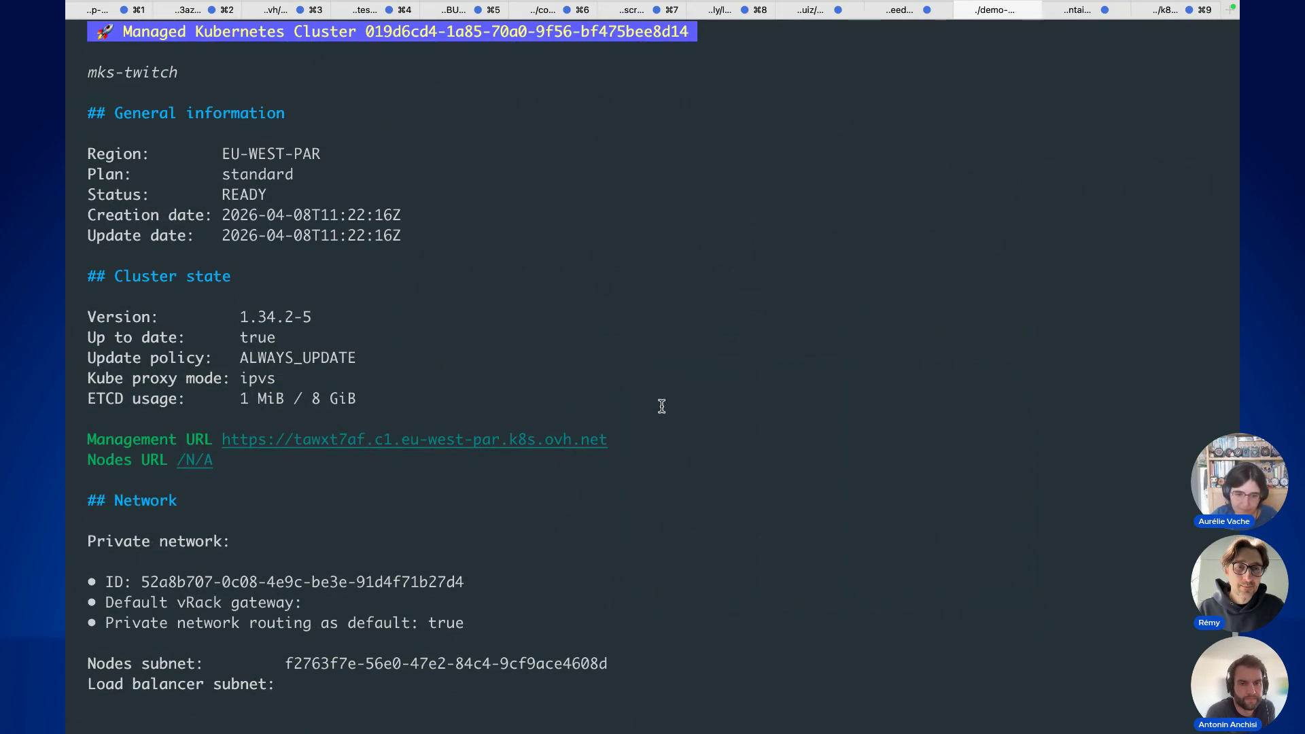
{"action": "scroll", "coordinate": [480, 293], "scroll_direction": "down", "scroll_amount": 2}
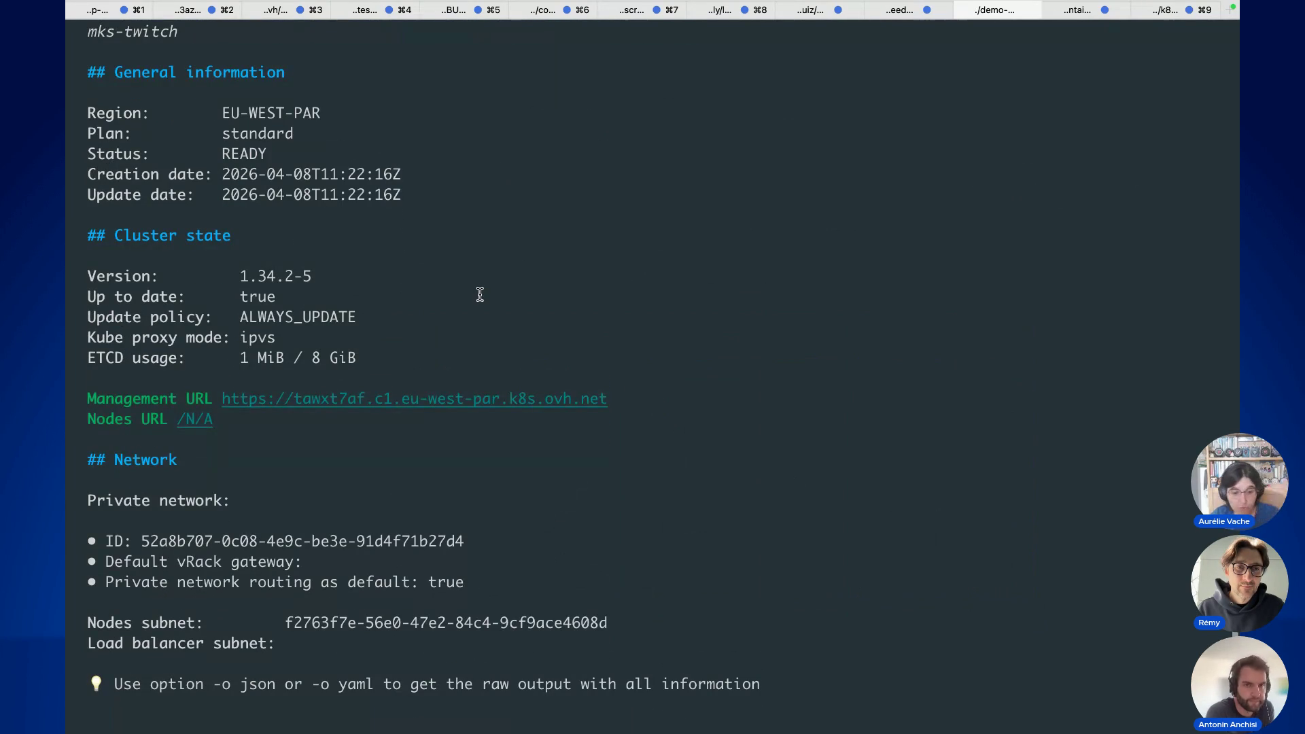
{"action": "scroll", "coordinate": [480, 294], "scroll_direction": "down", "scroll_amount": 1}
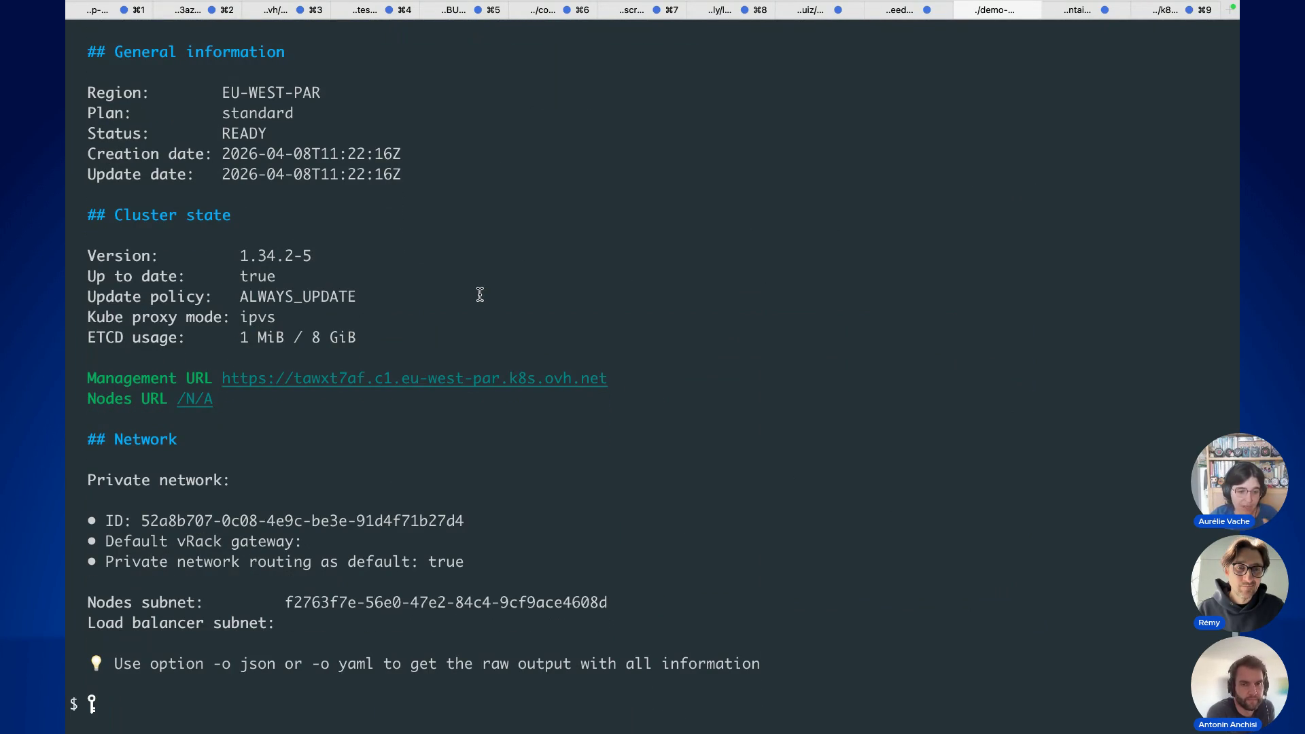
{"action": "left_click_drag", "start_coordinate": [105, 272], "coordinate": [276, 270]}
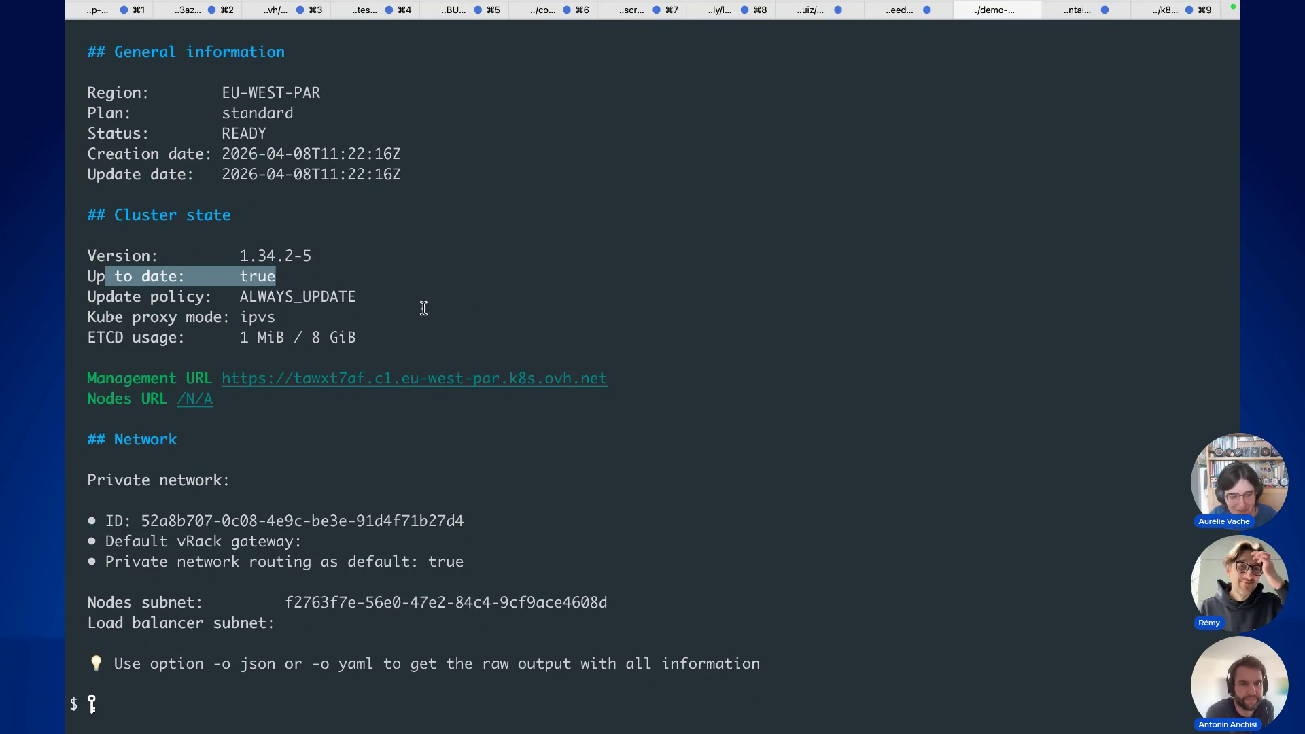
{"action": "left_click", "coordinate": [420, 480]}
{"action": "type", "text": "ovhcloud"}
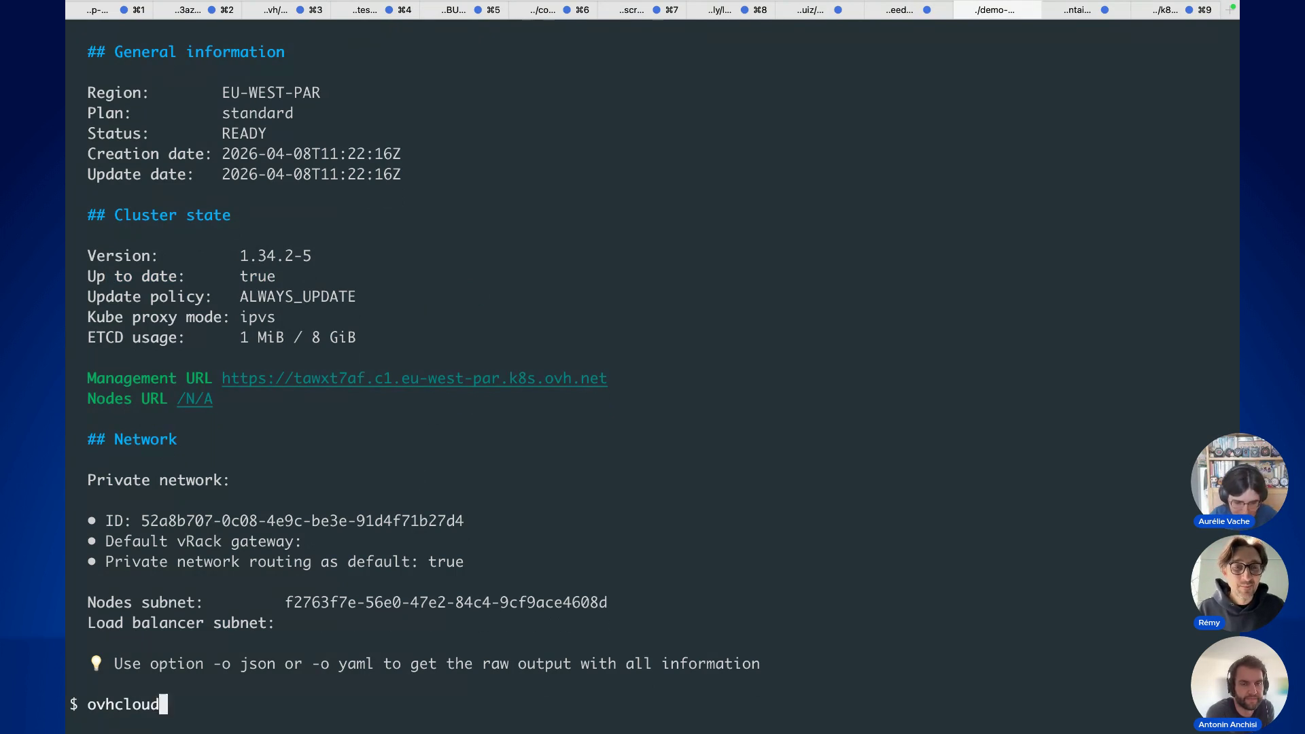
{"action": "type", "text": " cloud kube nodepool list 019d6cd4-1a8"}
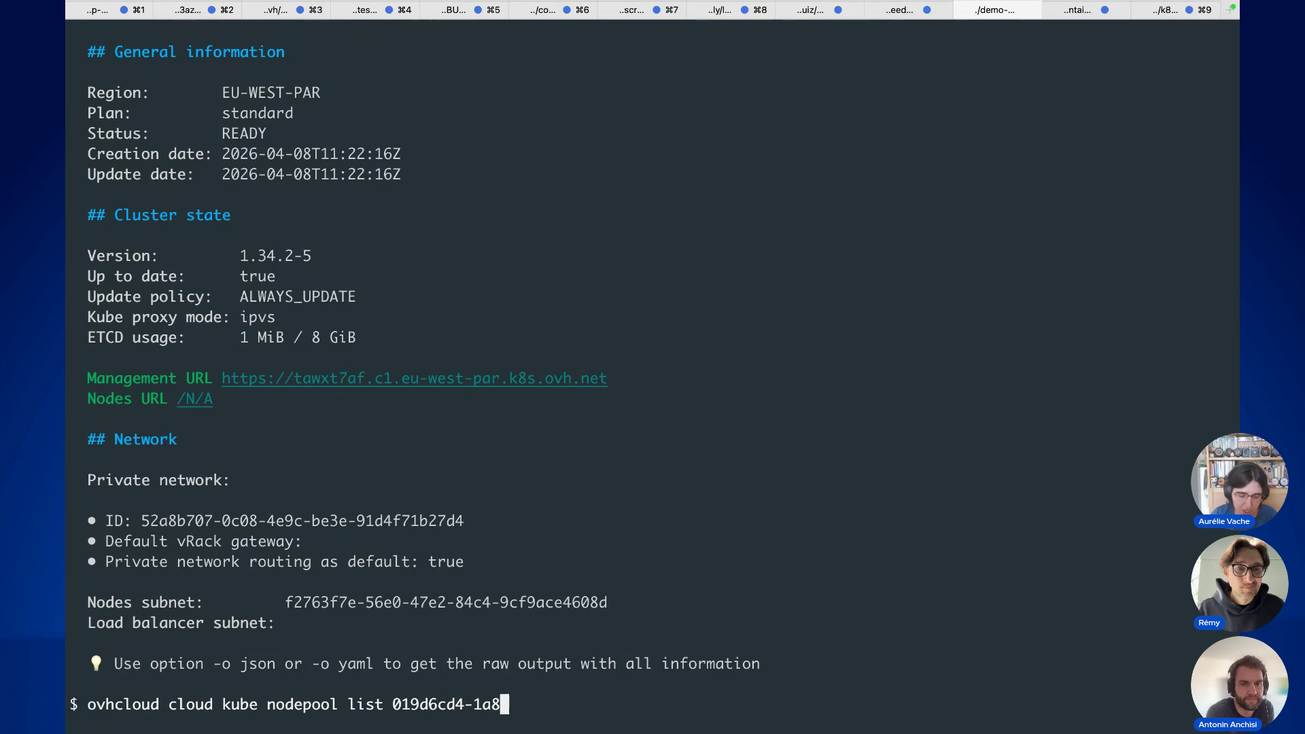
{"action": "type", "text": "5-70a0-9f56-bf475bee8d14"}
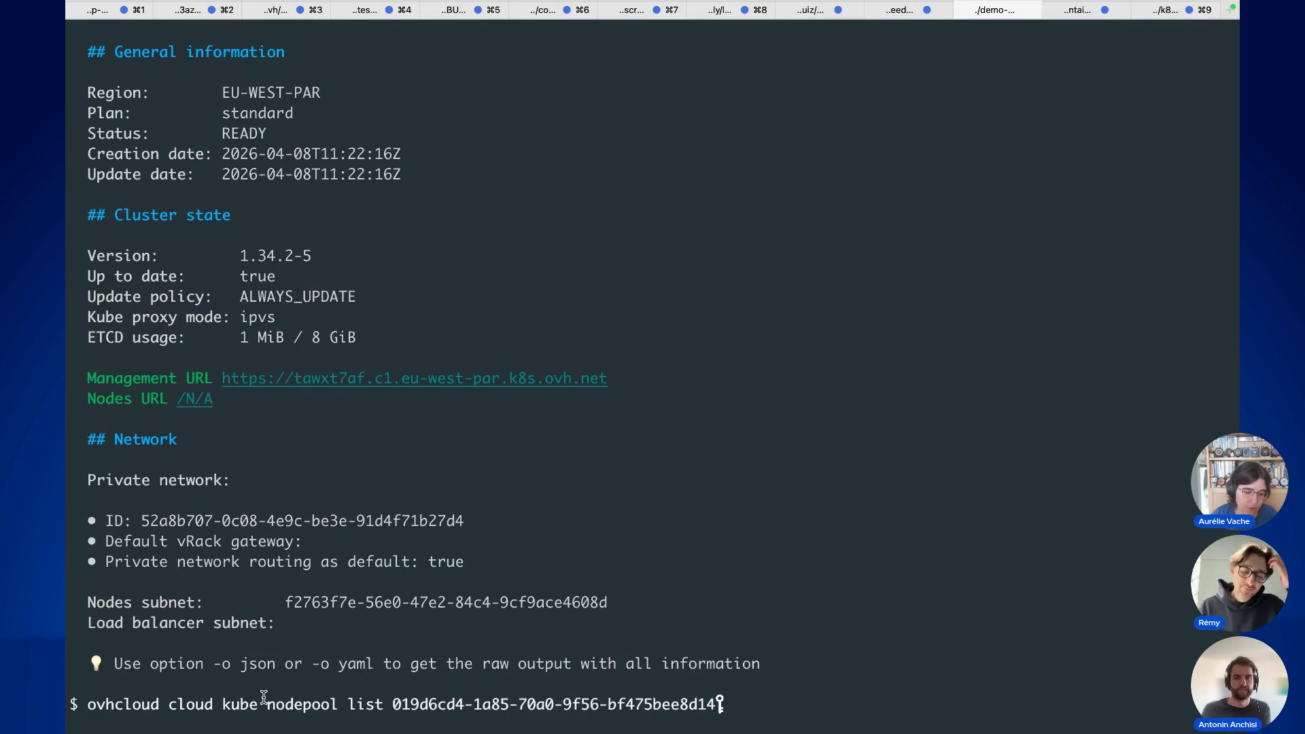
Step: List mks-twitch's node pools: b3-8 pools my-zone-a, -b and -c, each with 3 READY nodes
{"action": "key", "text": "Return"}
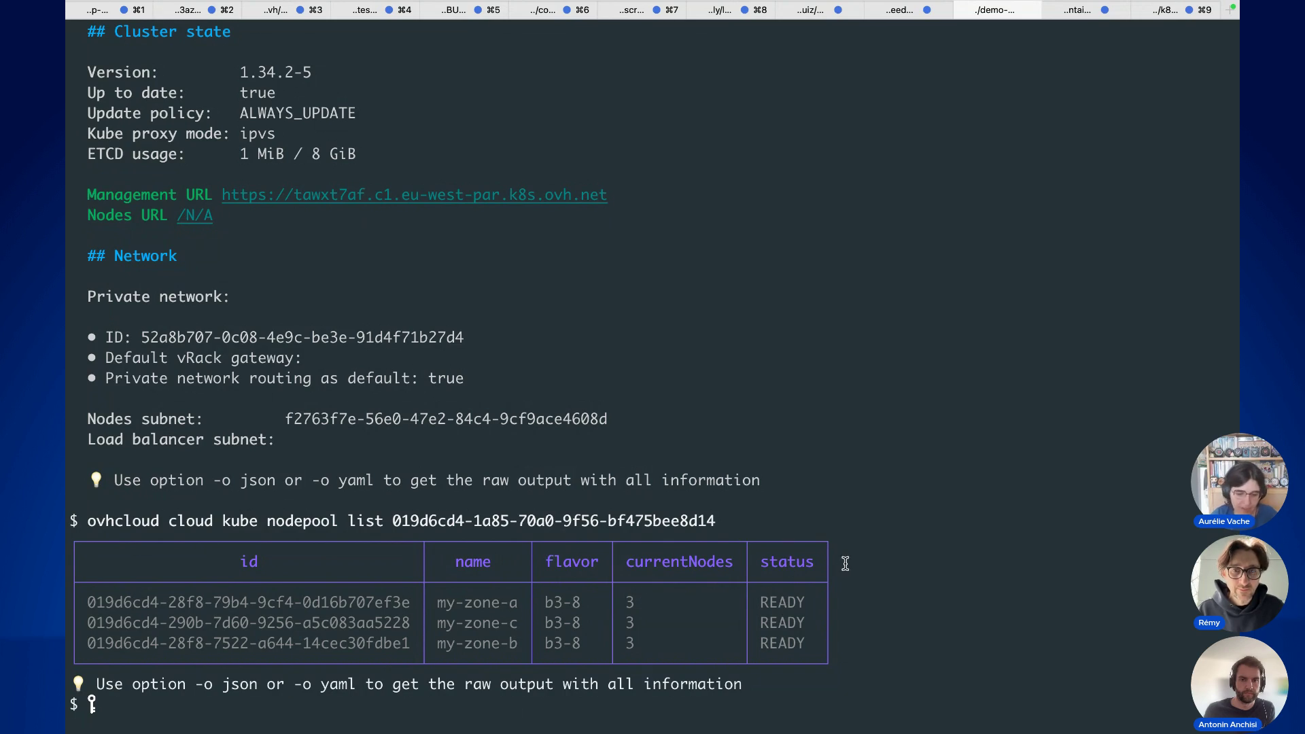
Step: Write mks-twitch's generated kubeconfig into the file mks-twitch.yml
{"action": "type", "text": "ovhcloud cloud kube kubeconfig generate 019d6cd4-1a85-70a0-9f56-bf"}
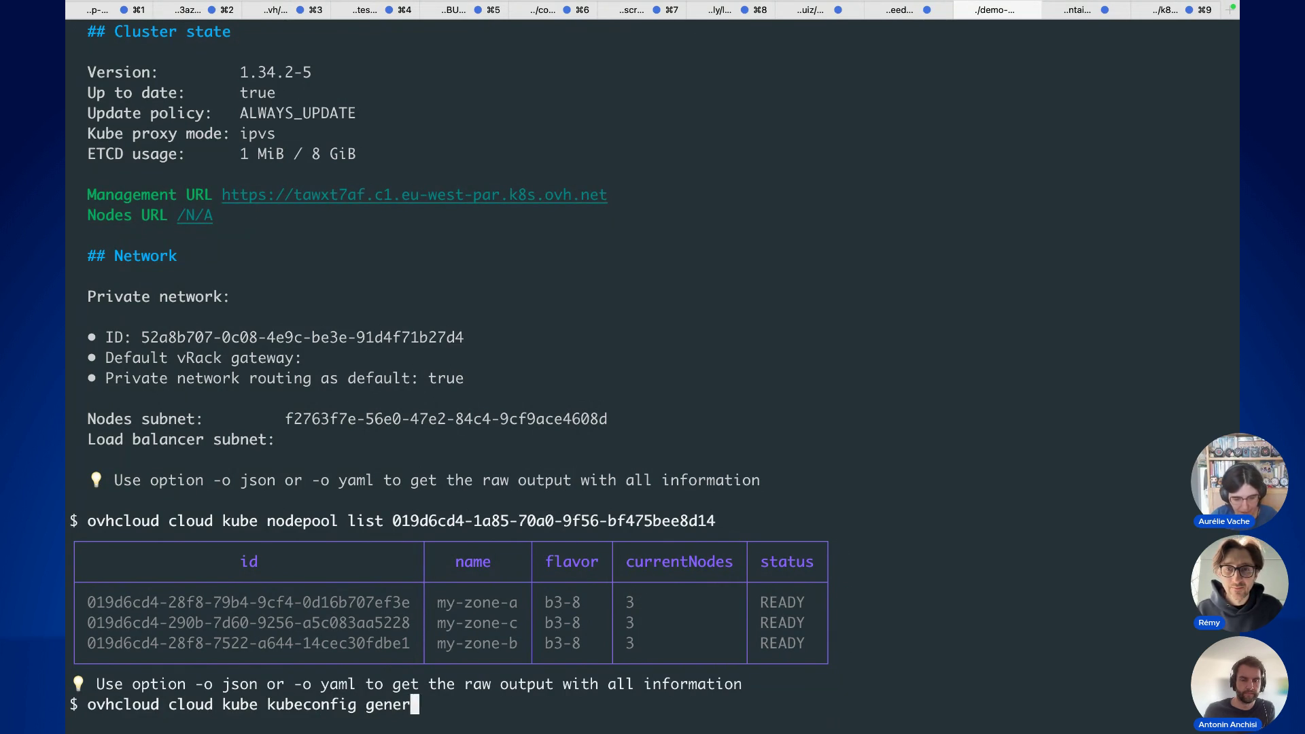
{"action": "type", "text": "475bee8d14 > mks-twitch.yml"}
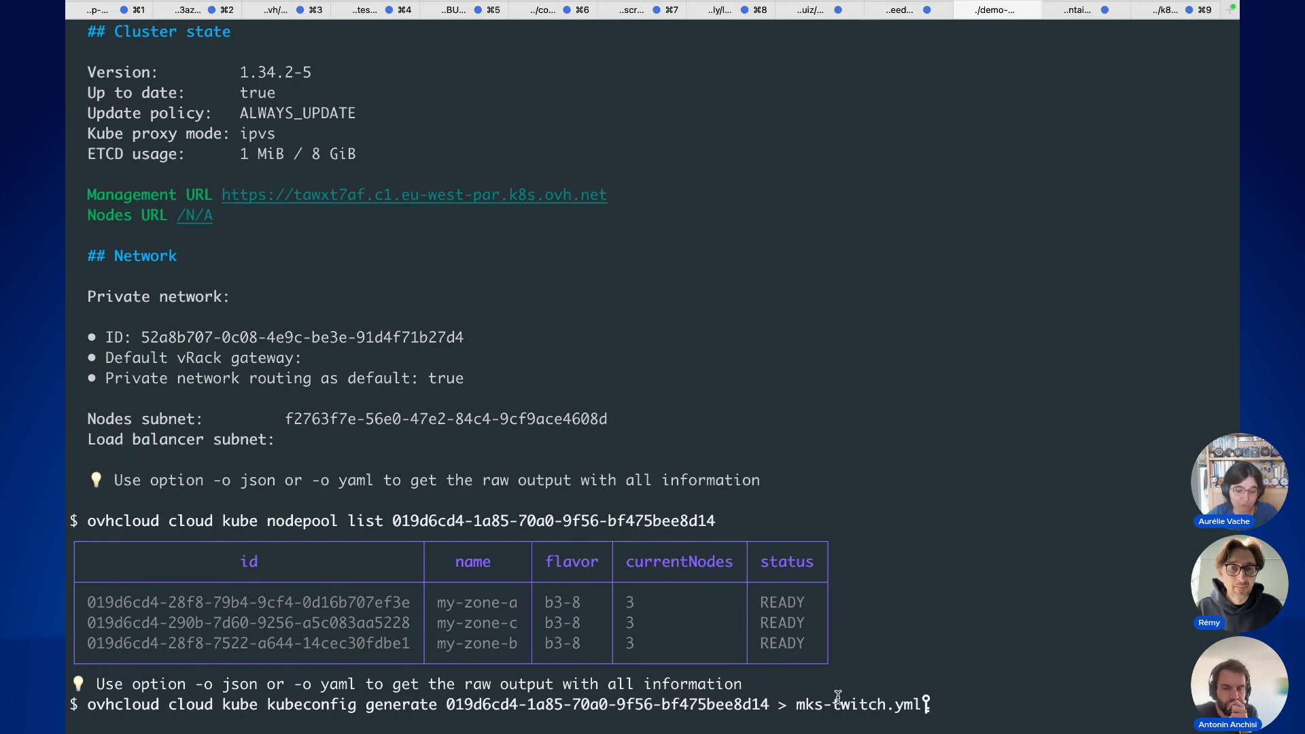
{"action": "key", "text": "Return"}
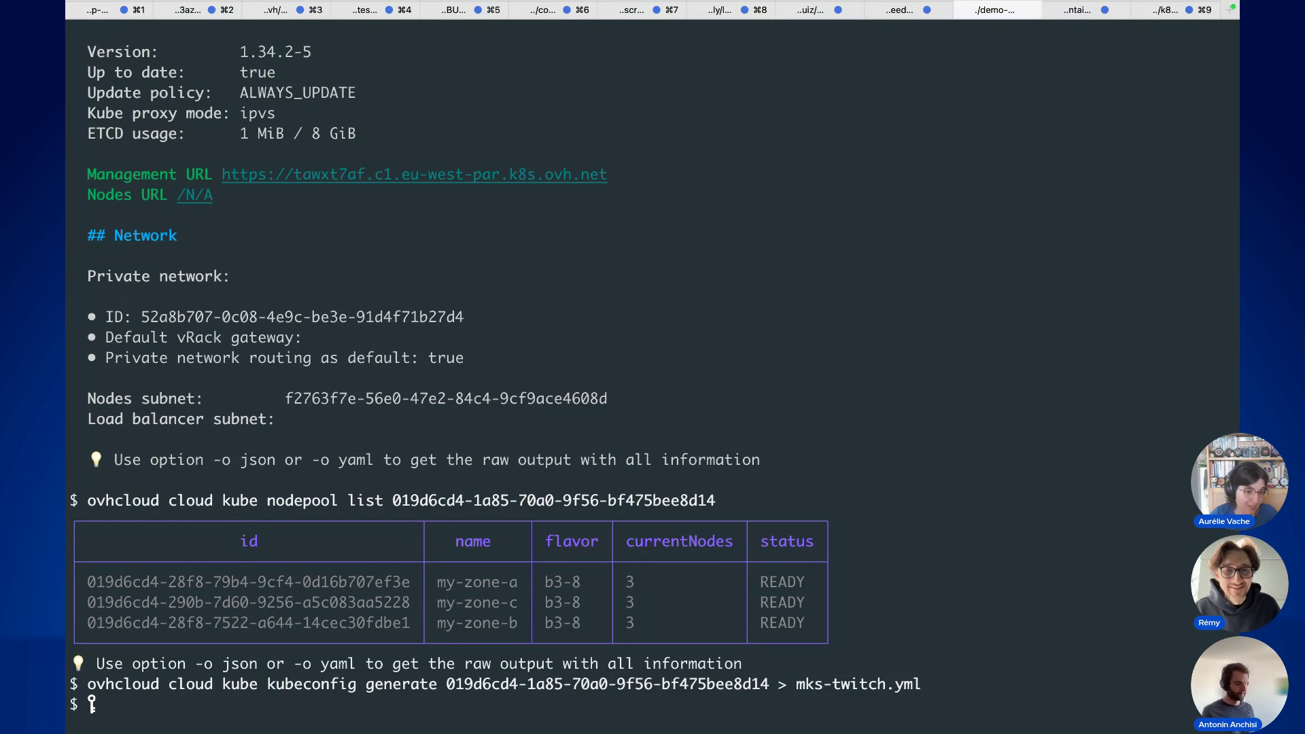
{"action": "type", "text": "KUBECONFIG=mks-twitch.yml"}
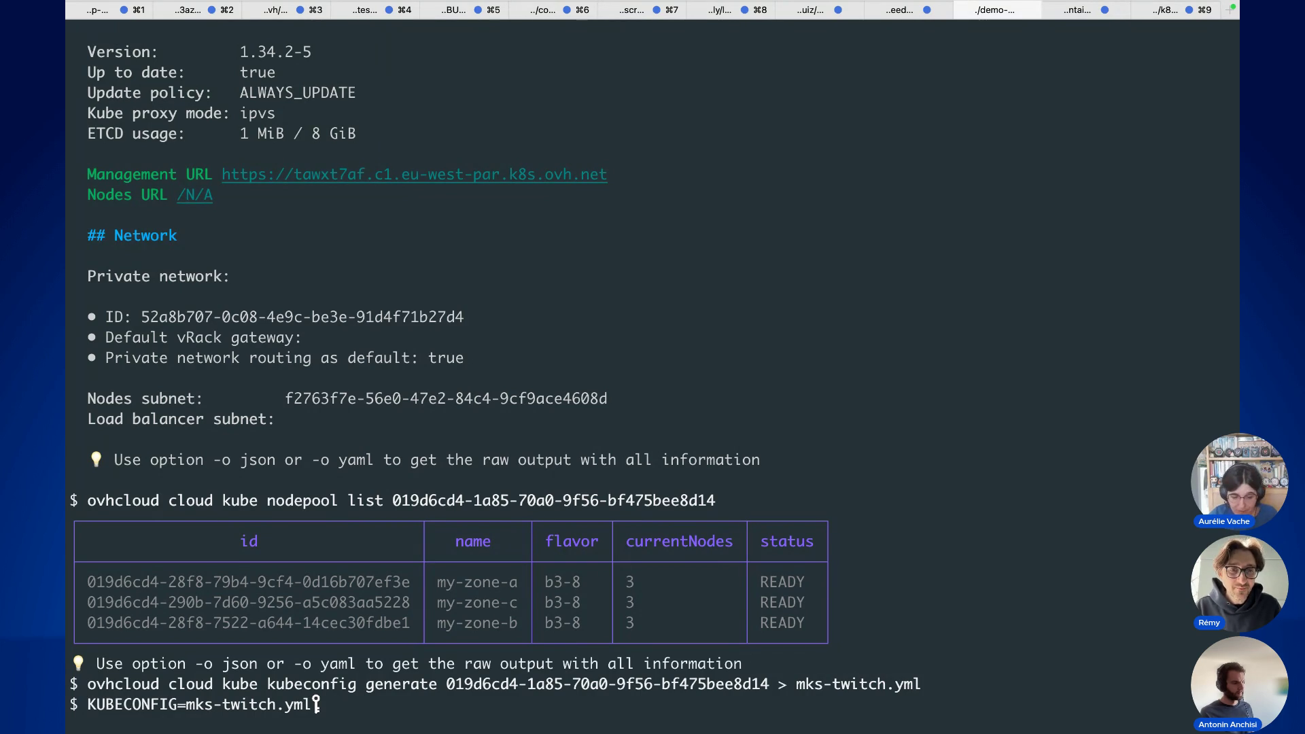
Step: Set KUBECONFIG to mks-twitch.yml and run 'kubectl get node'
{"action": "key", "text": "Return"}
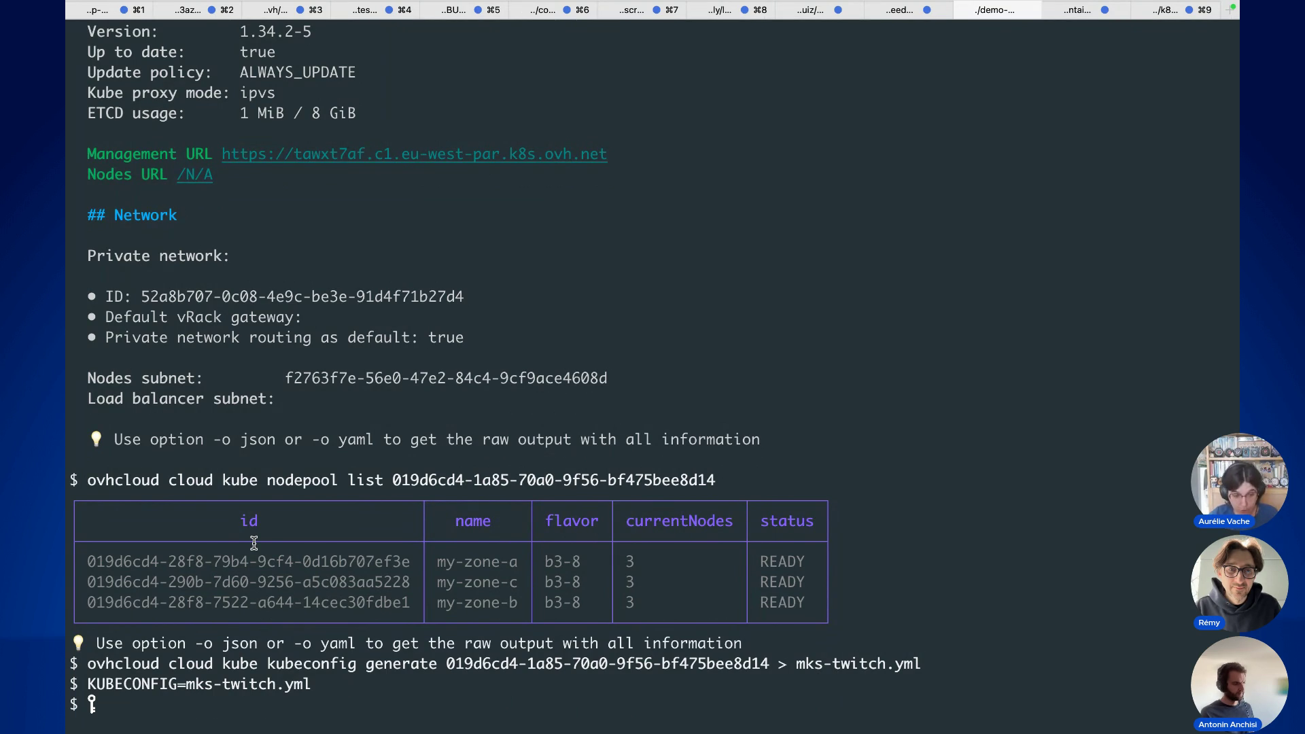
{"action": "type", "text": "kubectl get node"}
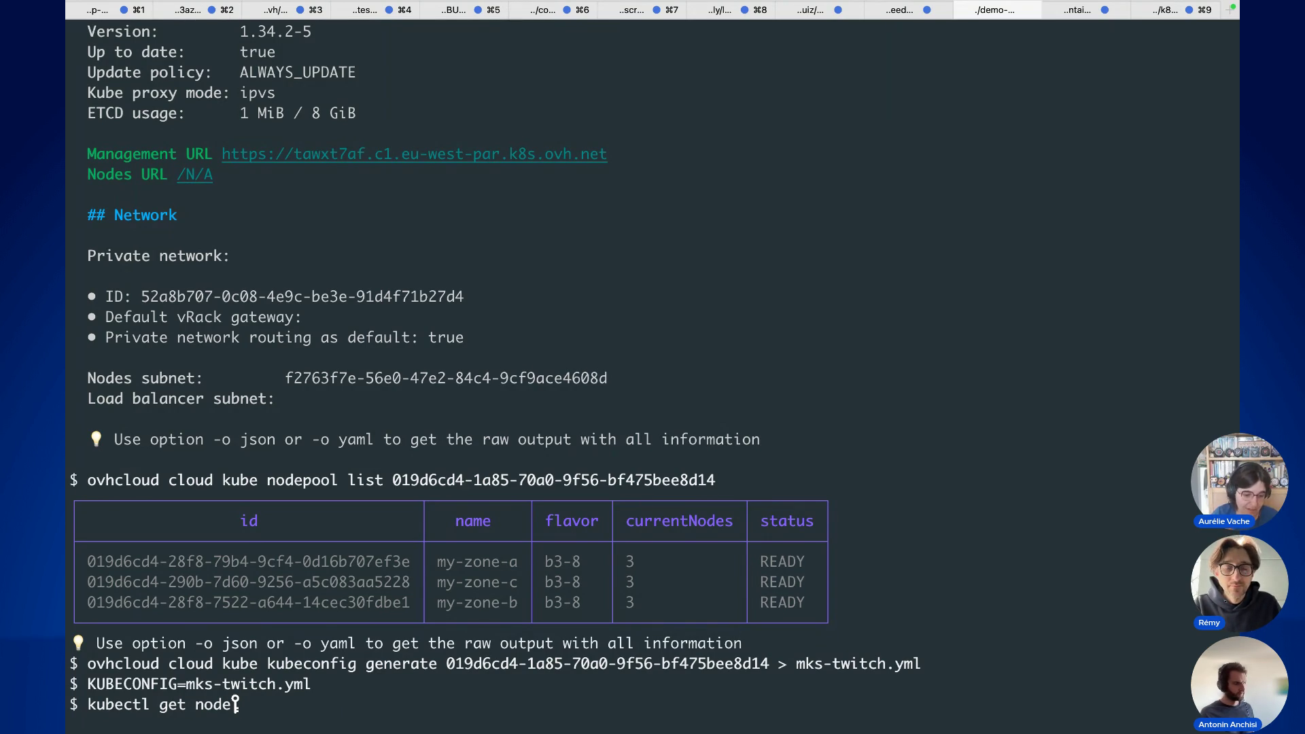
{"action": "key", "text": "Return"}
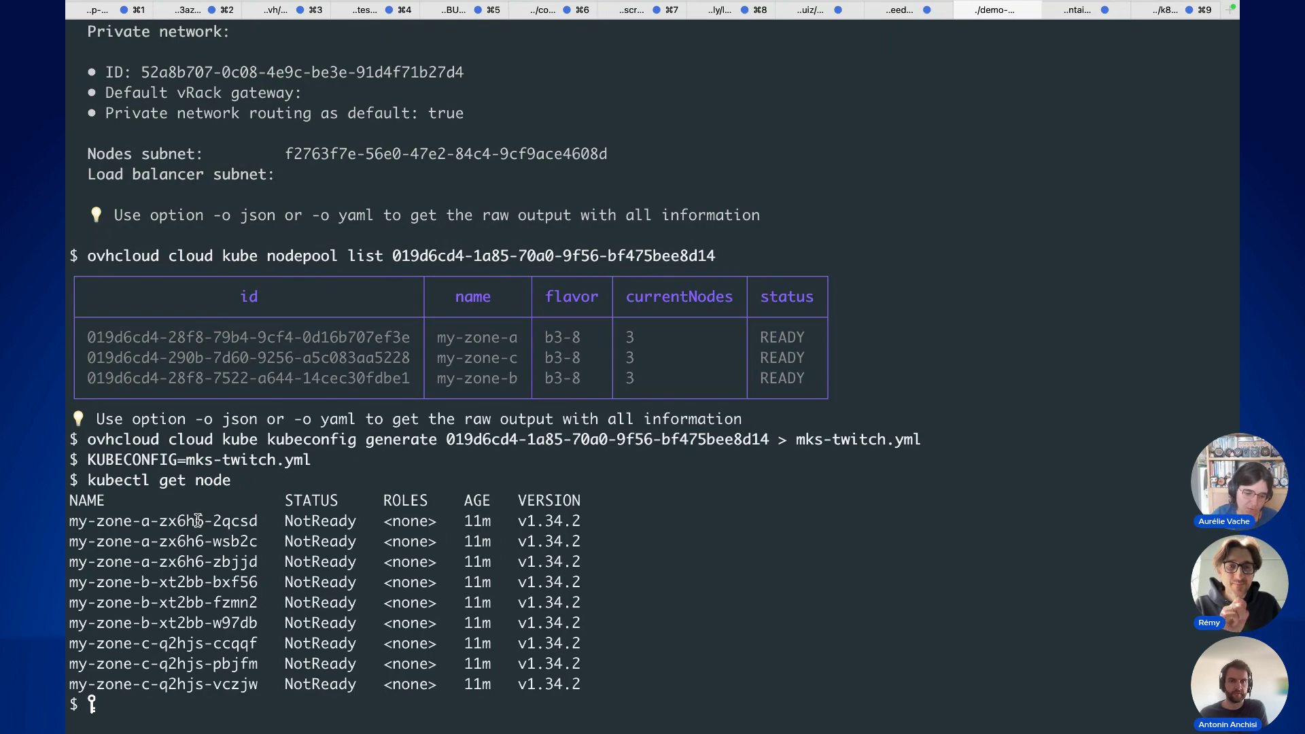
Step: Highlight the three NotReady my-zone-a nodes, then bring up the OVHcloud Managed Kubernetes list in Firefox
{"action": "mouse_move", "coordinate": [197, 521]}
{"action": "left_mouse_down"}
{"action": "mouse_move", "coordinate": [639, 547]}
{"action": "mouse_move", "coordinate": [641, 568]}
{"action": "mouse_move", "coordinate": [248, 557]}
{"action": "left_mouse_up"}
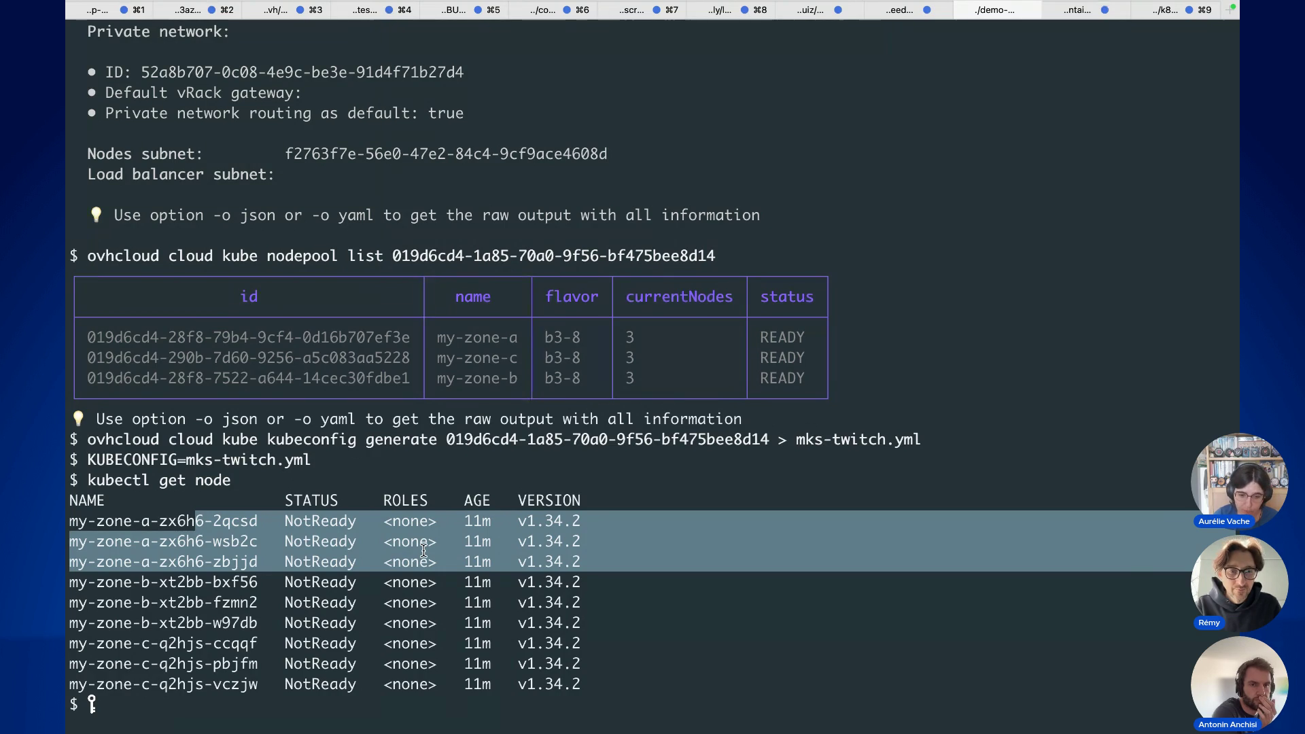
{"action": "key", "text": "super+Tab"}
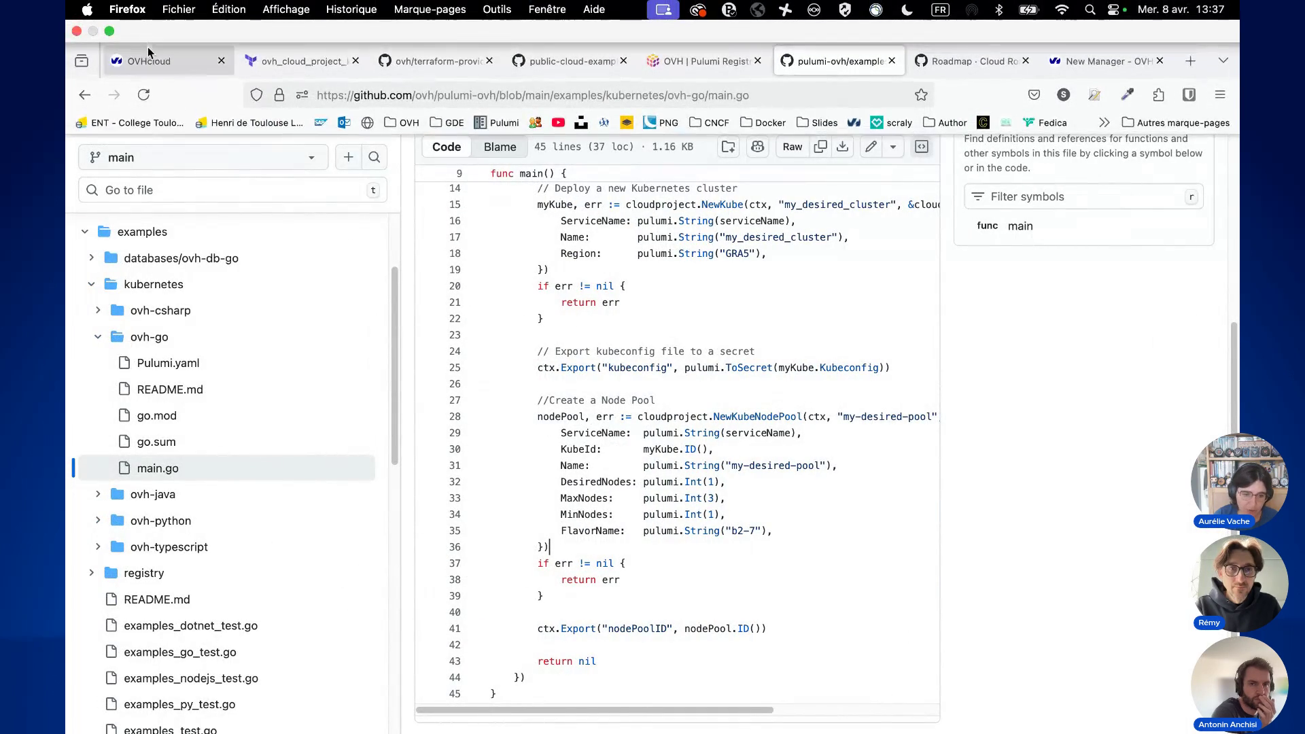
{"action": "left_click", "coordinate": [149, 60]}
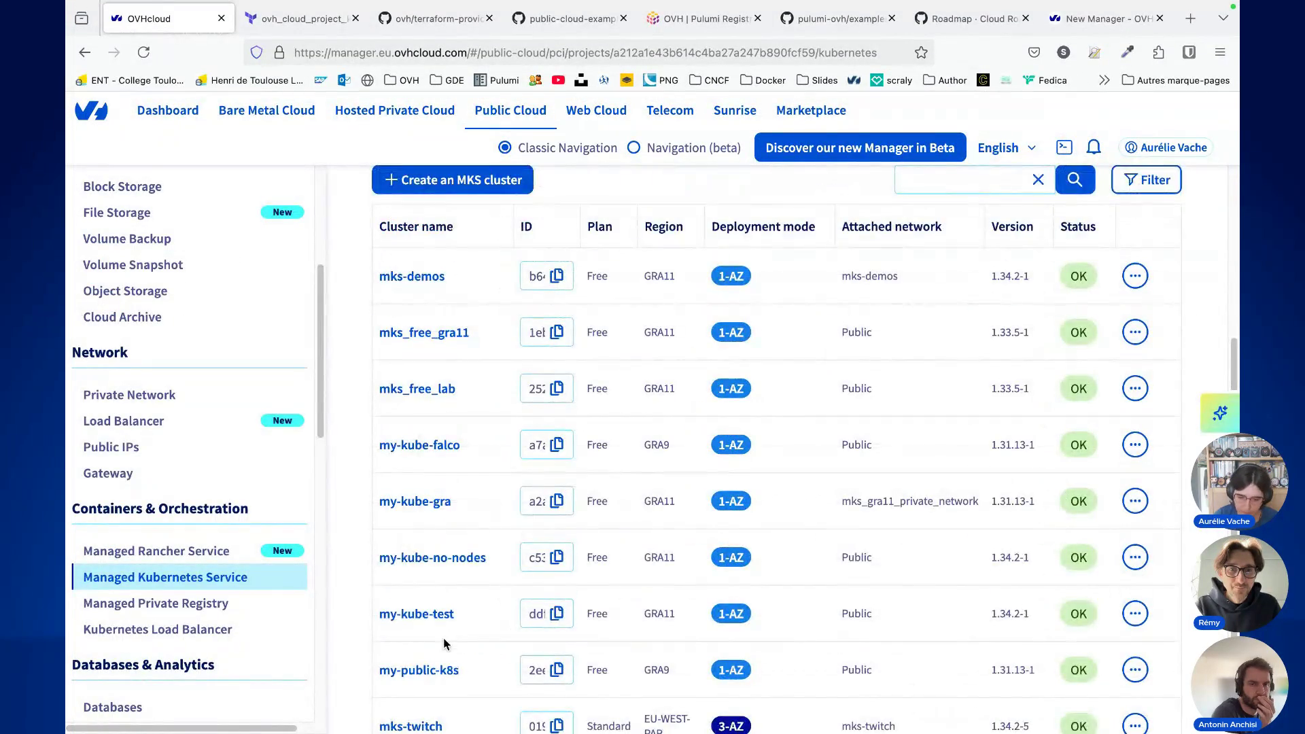
Step: Open mks-twitch and review its Standard plan, 1.34.2-5 version, OK status and EU-WEST-PAR 3-AZ region
{"action": "scroll", "coordinate": [443, 638], "scroll_direction": "down", "scroll_amount": 4}
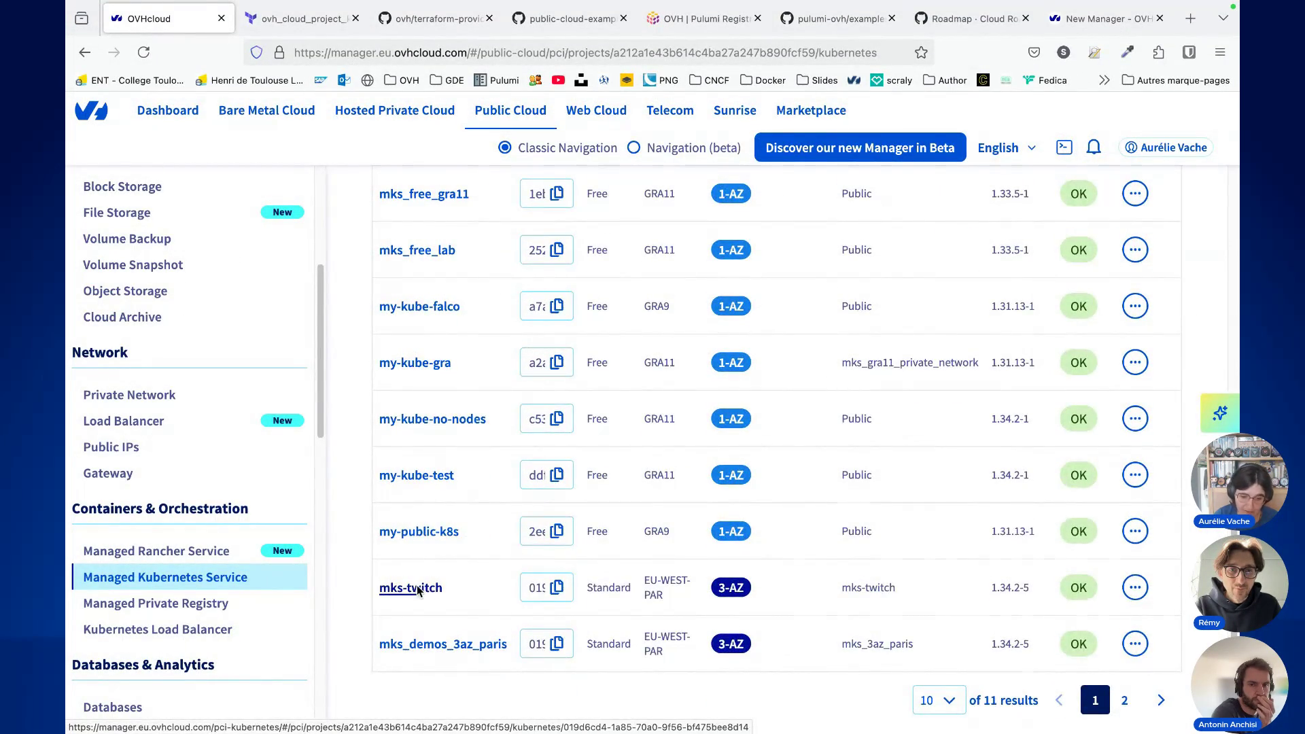
{"action": "left_click", "coordinate": [418, 589]}
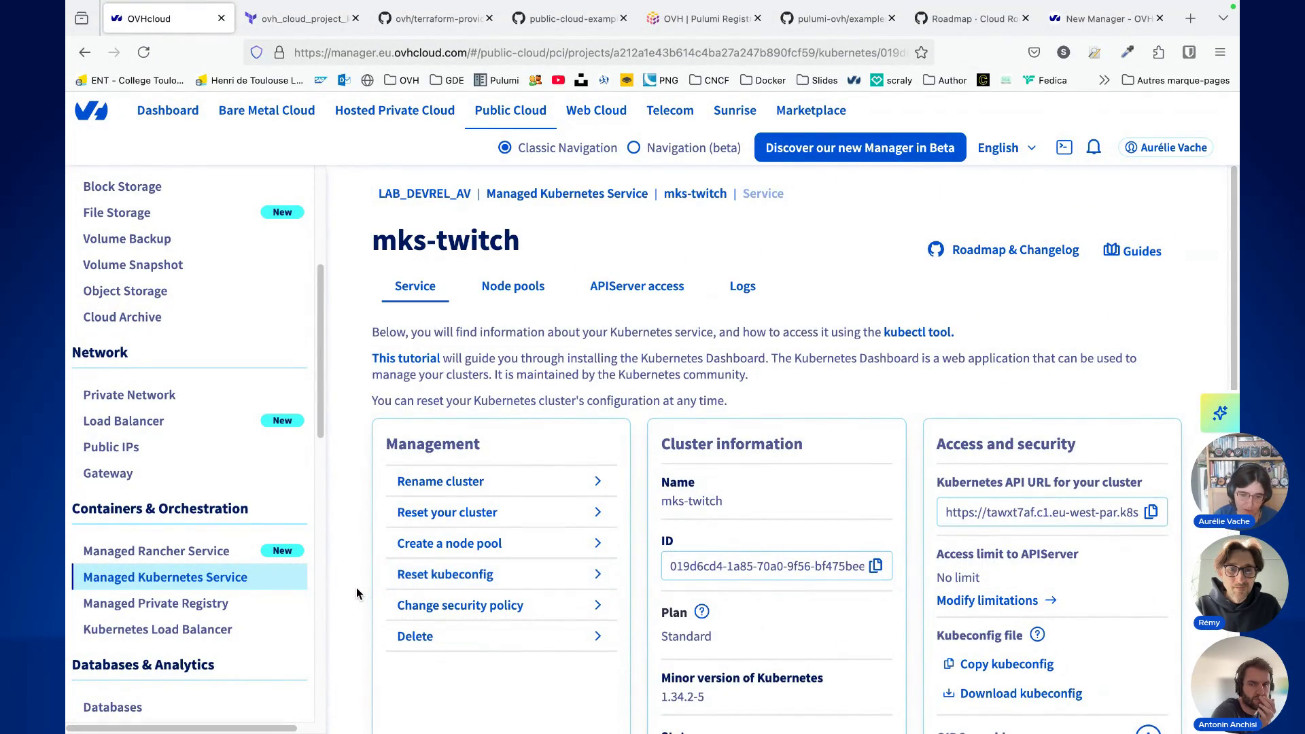
{"action": "scroll", "coordinate": [359, 594], "scroll_direction": "down", "scroll_amount": 3}
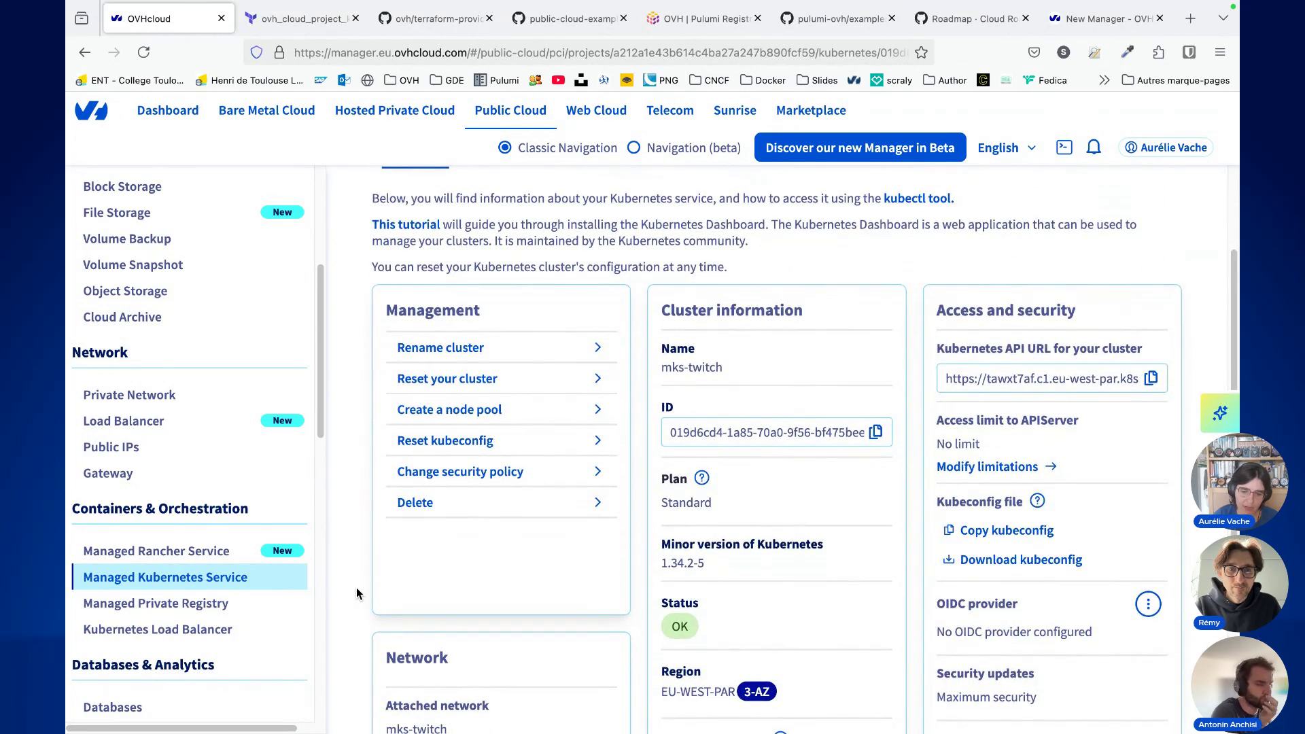
{"action": "scroll", "coordinate": [356, 589], "scroll_direction": "down", "scroll_amount": 1}
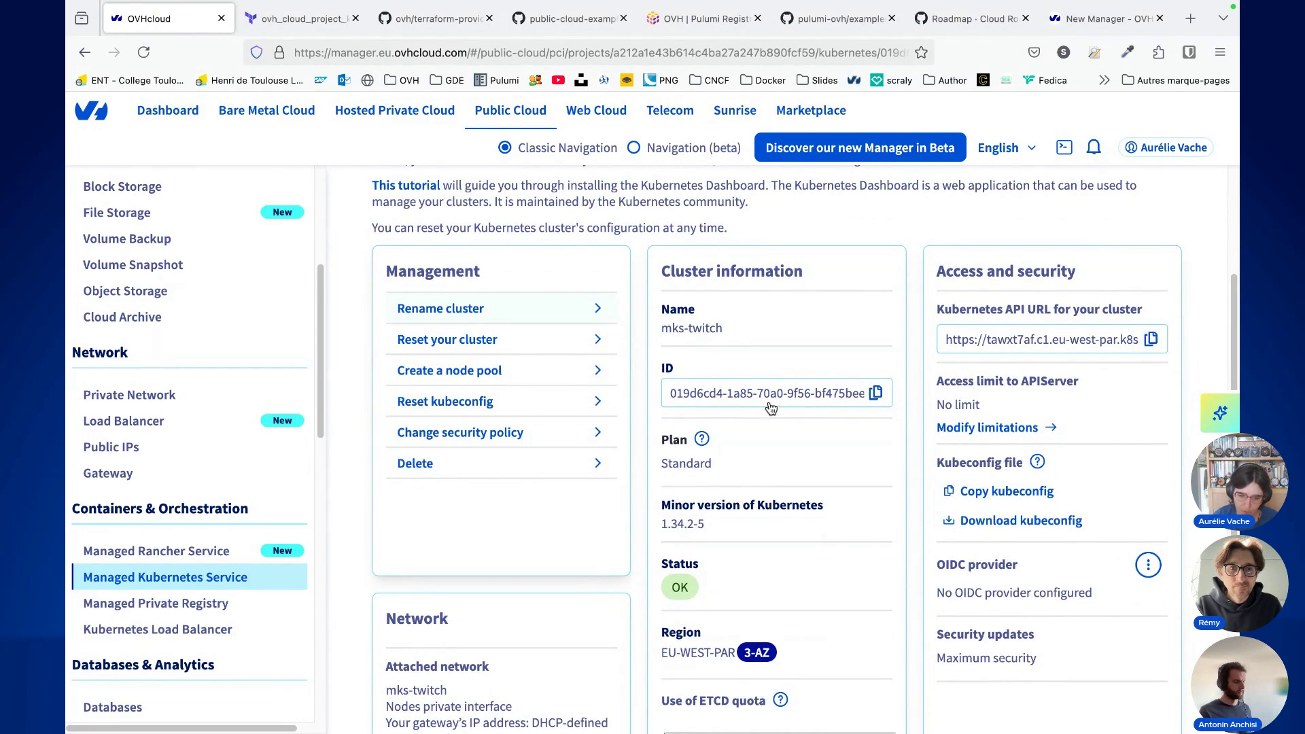
{"action": "scroll", "coordinate": [785, 418], "scroll_direction": "down", "scroll_amount": 2}
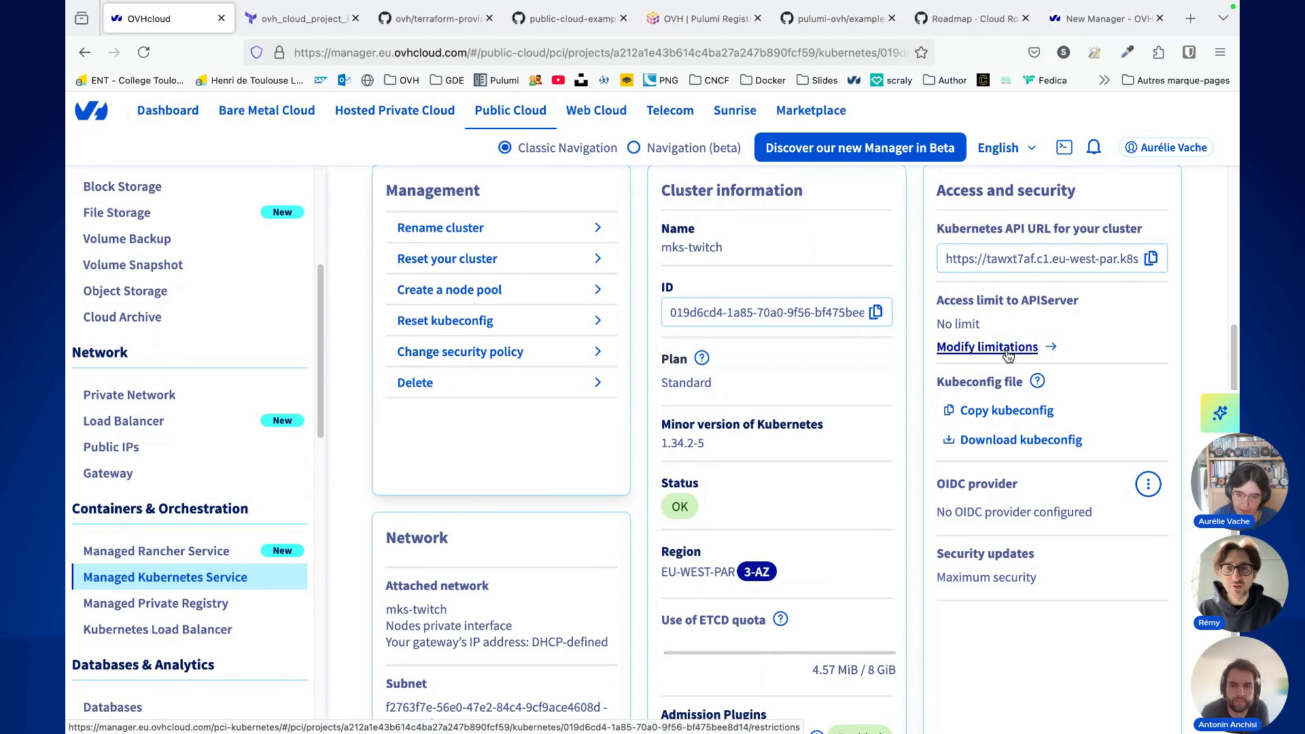
{"action": "left_click", "coordinate": [1008, 351]}
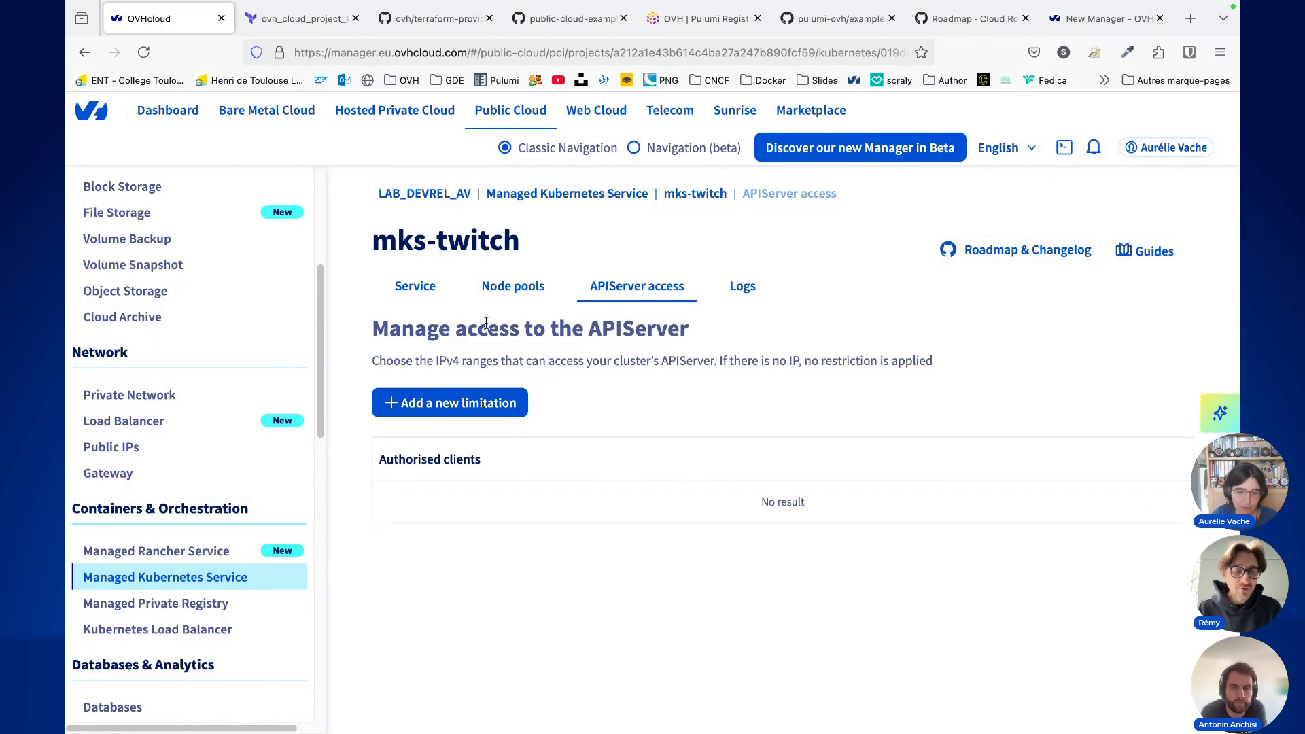
{"action": "left_click", "coordinate": [695, 194]}
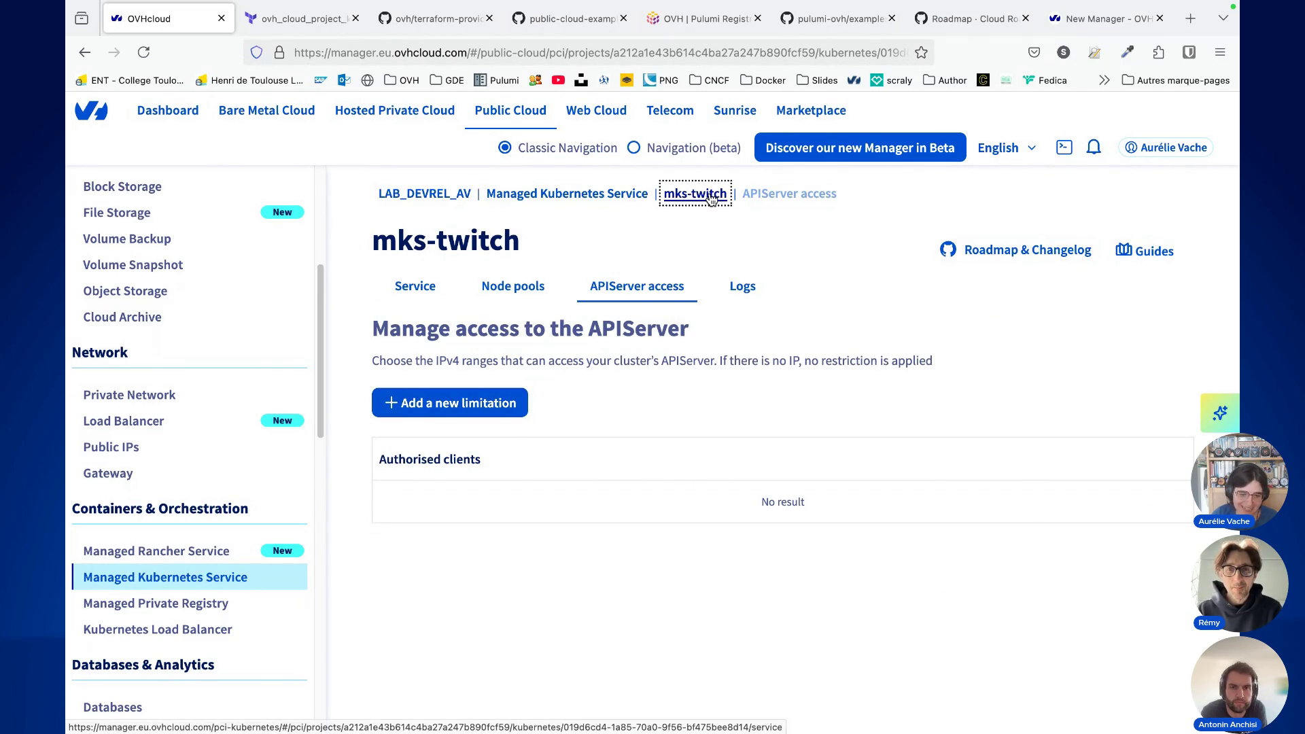
{"action": "scroll", "coordinate": [701, 422], "scroll_direction": "down", "scroll_amount": 2}
{"action": "scroll", "coordinate": [700, 421], "scroll_direction": "down", "scroll_amount": 3}
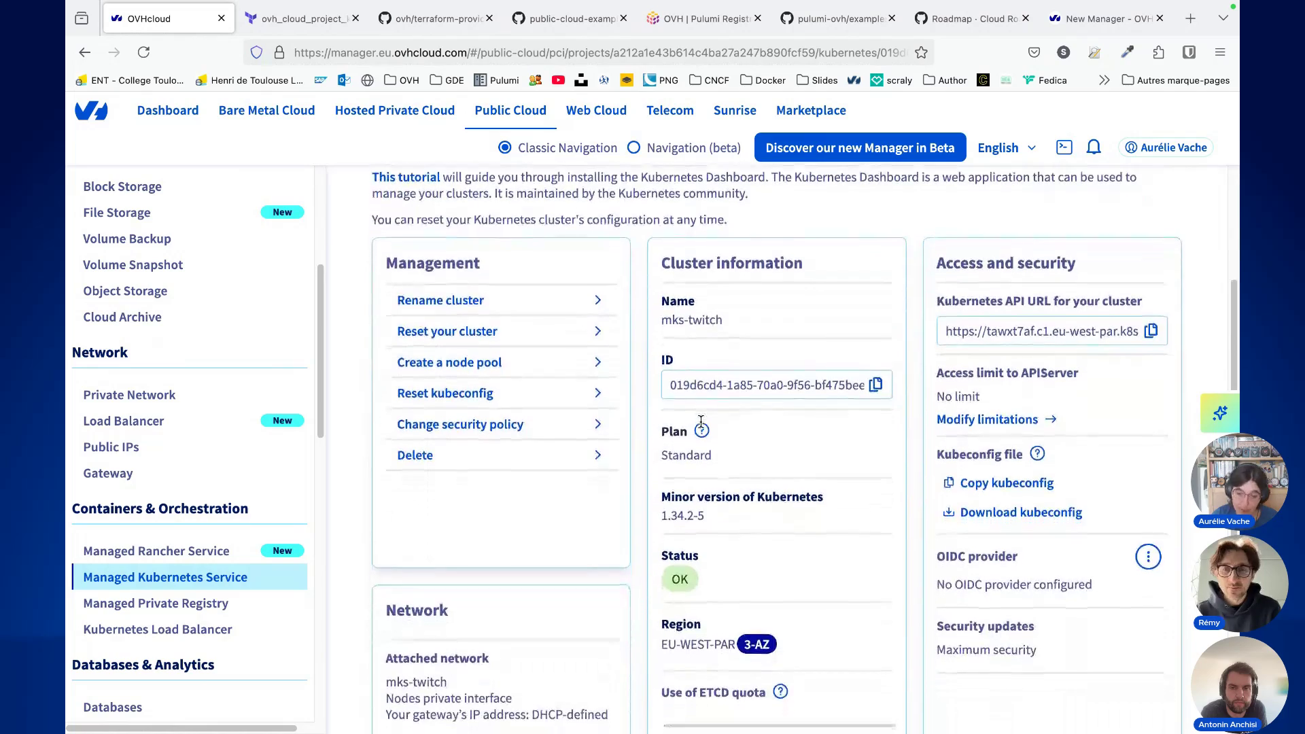
{"action": "left_click_drag", "start_coordinate": [1005, 586], "coordinate": [964, 586]}
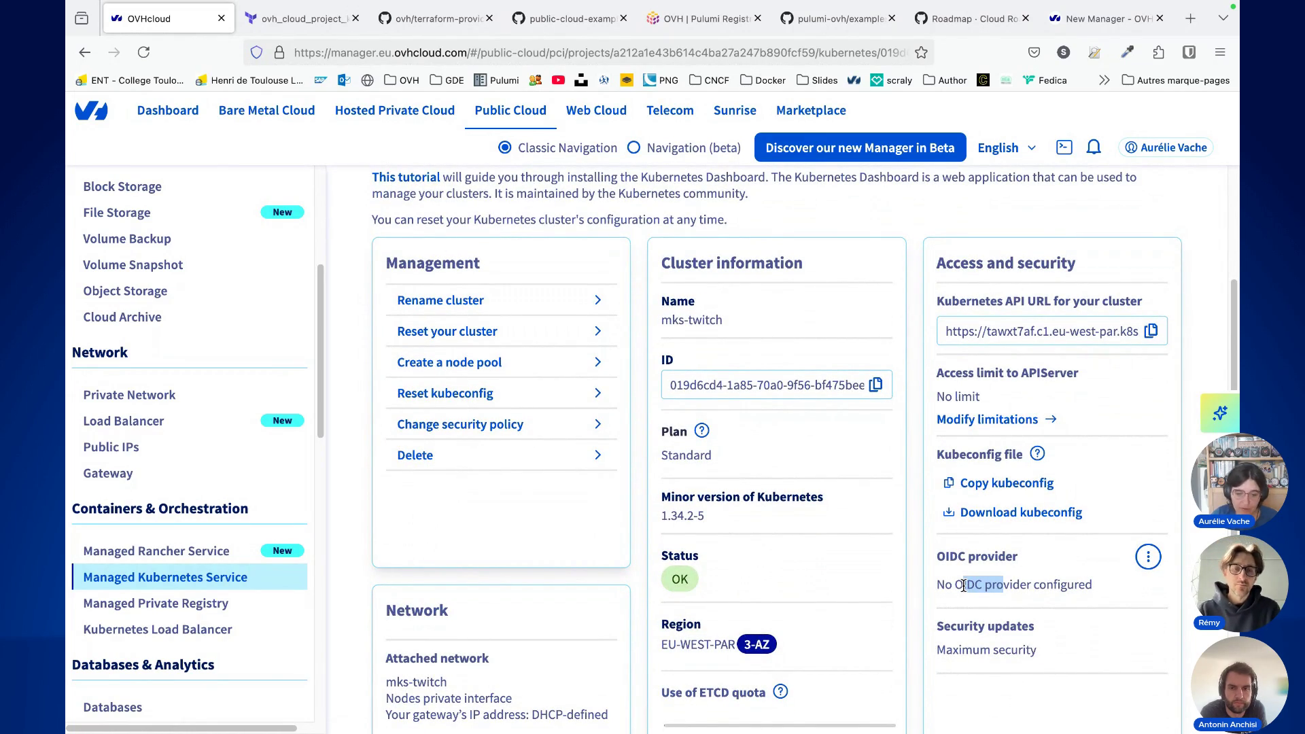
{"action": "scroll", "coordinate": [990, 580], "scroll_direction": "down", "scroll_amount": 5}
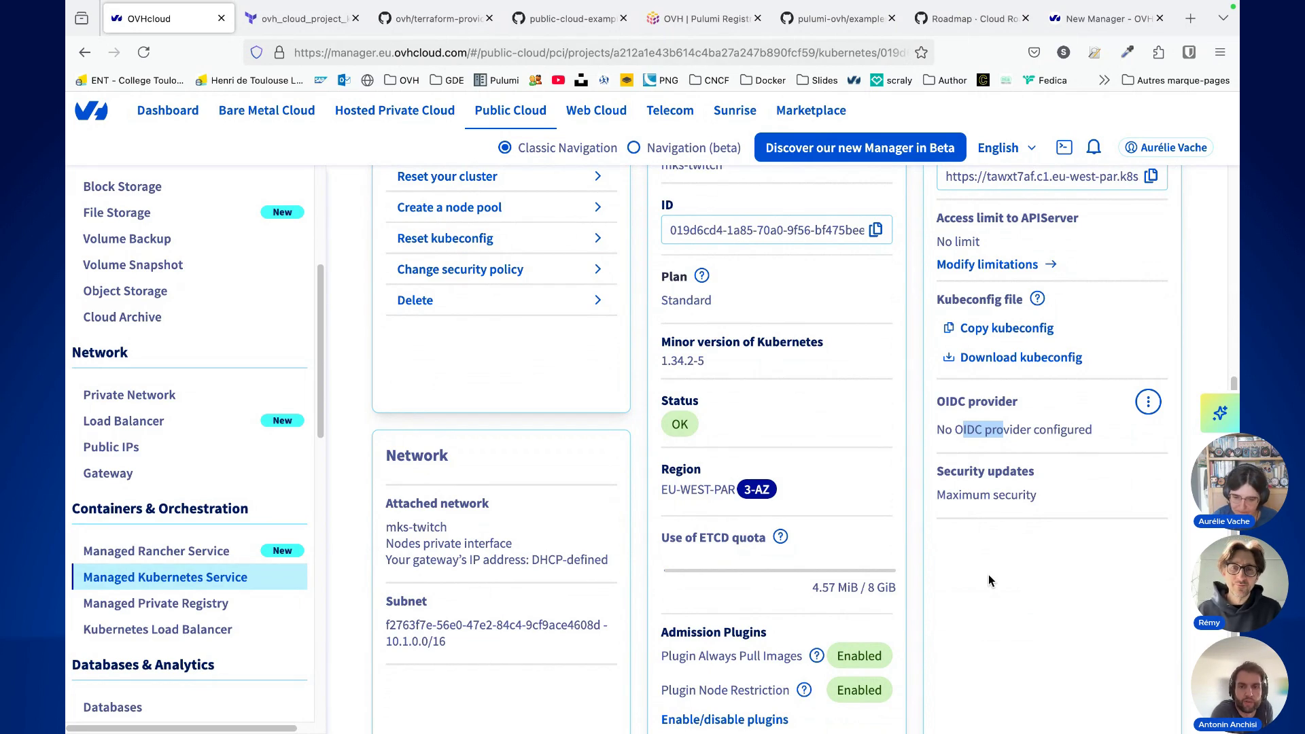
{"action": "scroll", "coordinate": [1035, 552], "scroll_direction": "up", "scroll_amount": 1}
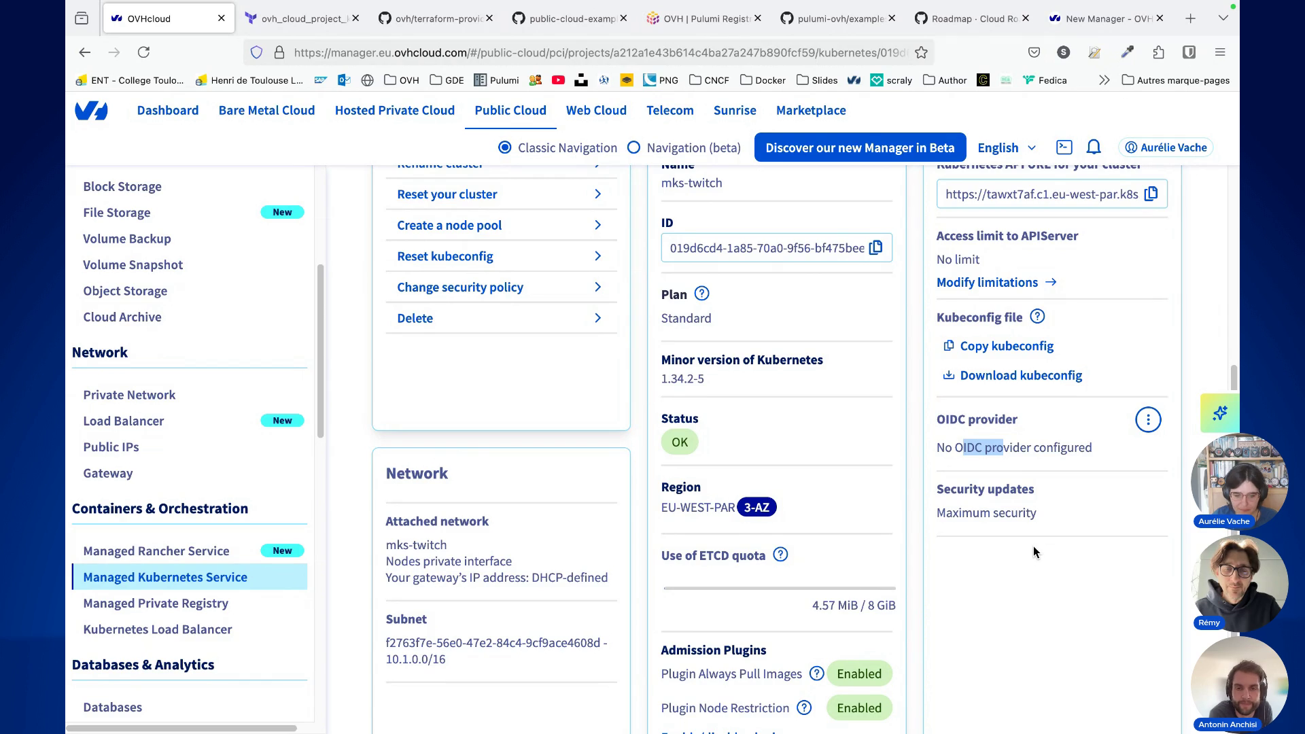
{"action": "scroll", "coordinate": [964, 558], "scroll_direction": "down", "scroll_amount": 1}
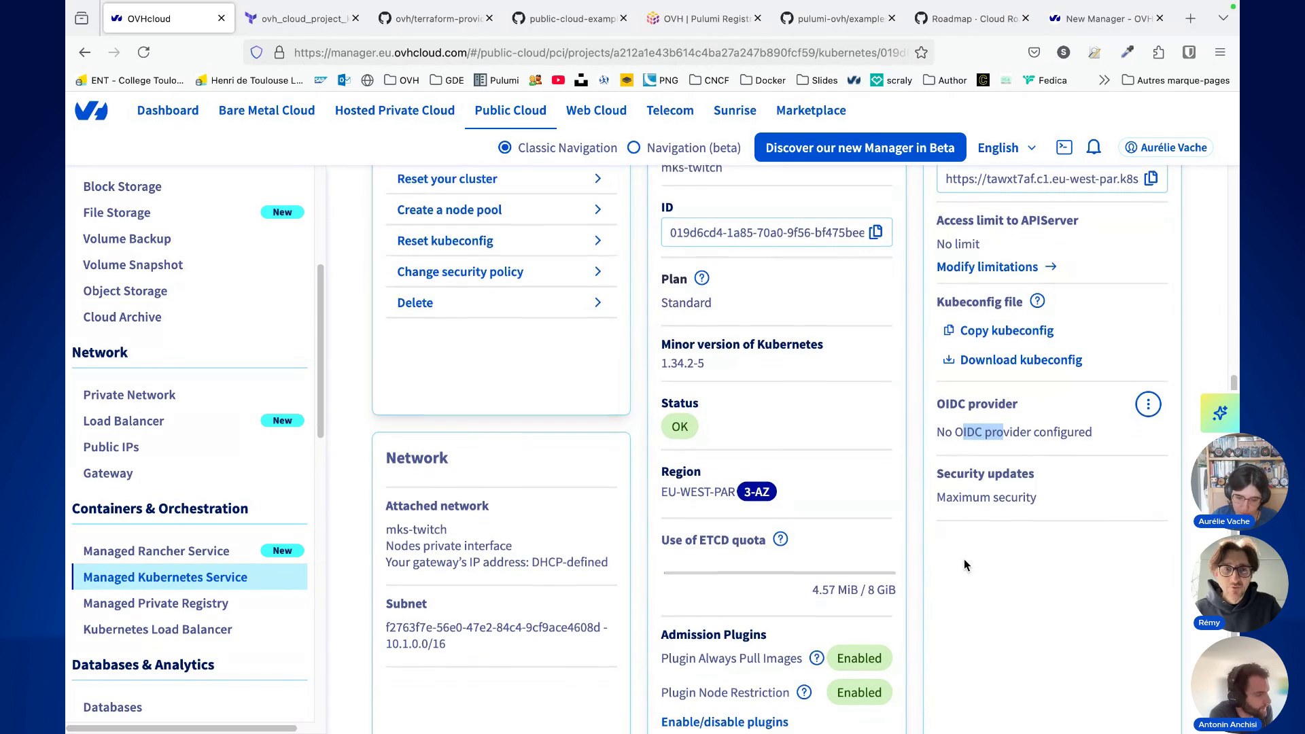
{"action": "left_click_drag", "start_coordinate": [705, 535], "coordinate": [835, 548]}
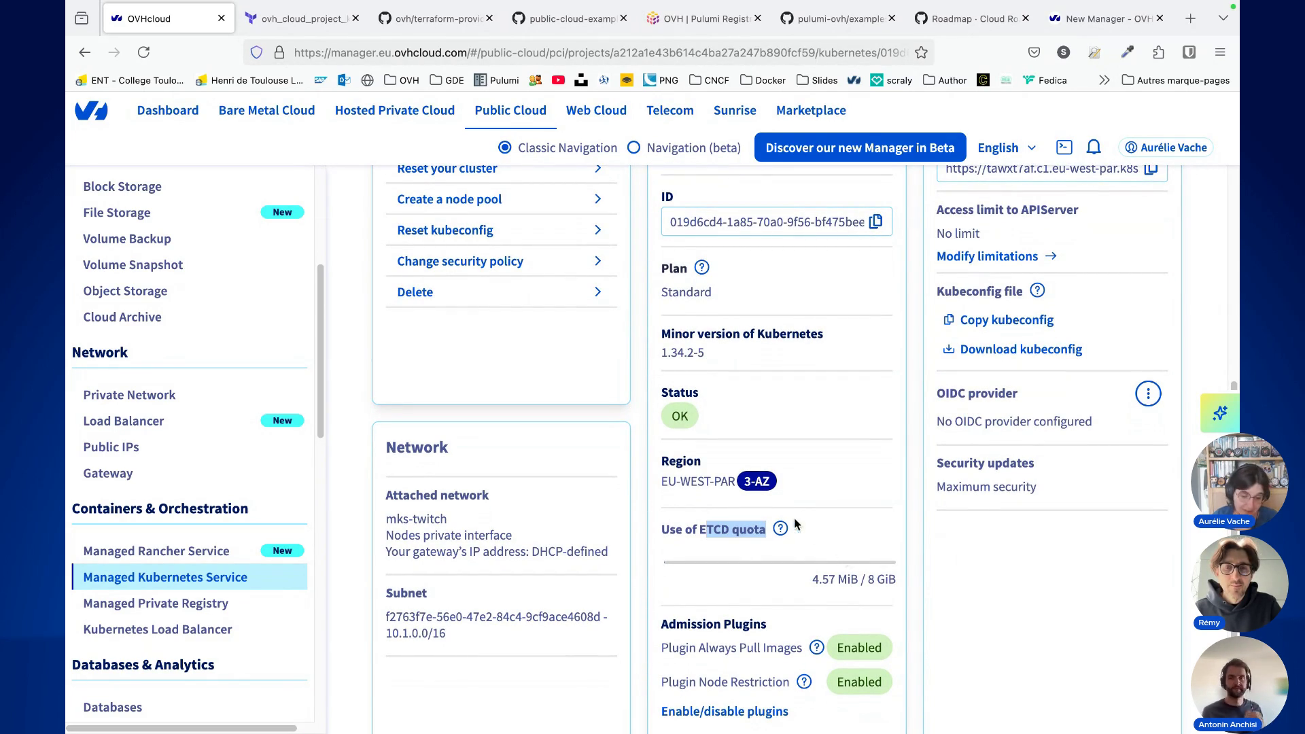
{"action": "left_click", "coordinate": [816, 575]}
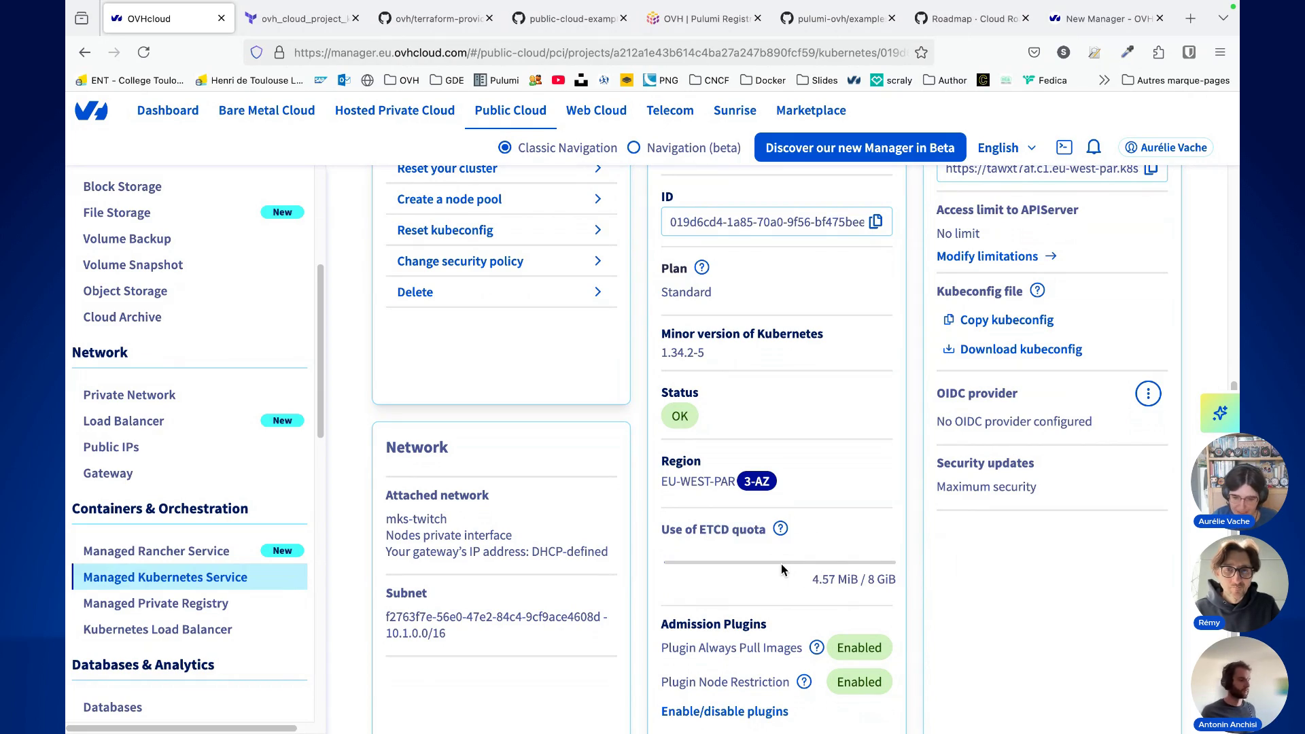
{"action": "scroll", "coordinate": [649, 425], "scroll_direction": "up", "scroll_amount": 5}
{"action": "left_click", "coordinate": [515, 282]}
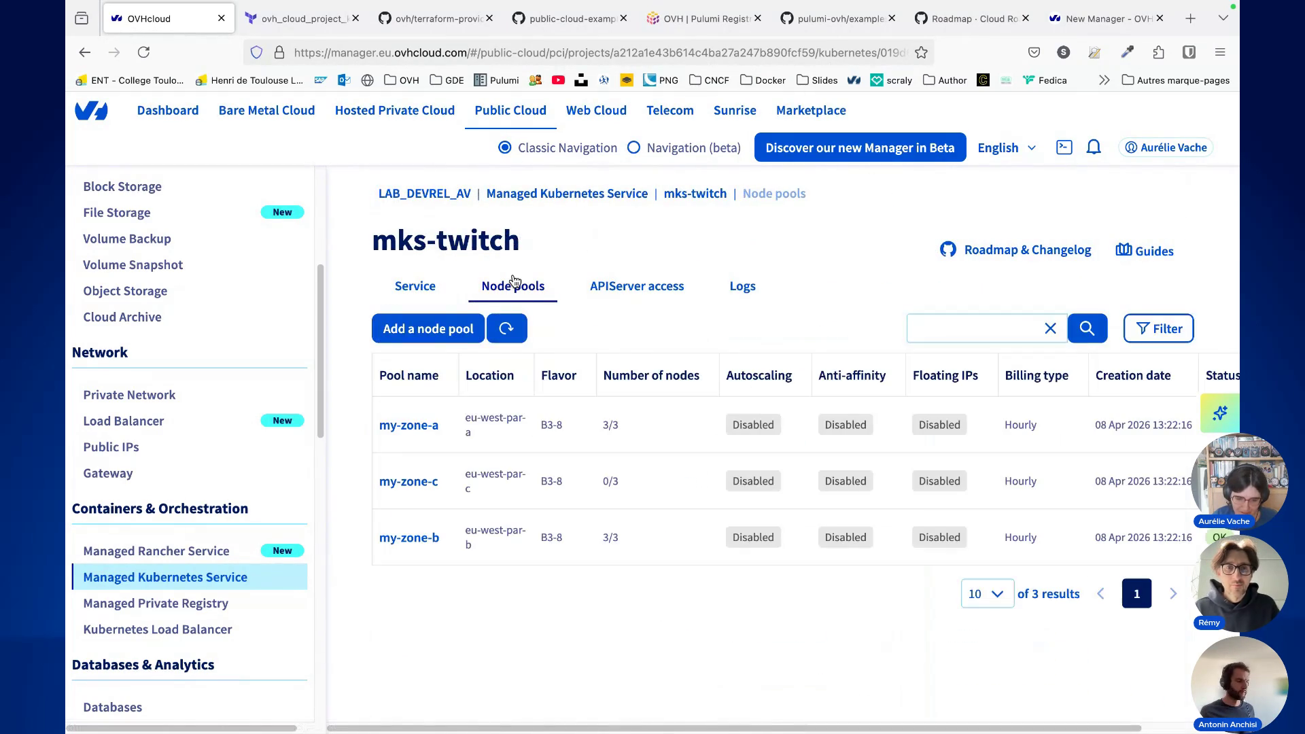
Step: Verify all three my-zone-a nodes show OK in the Control Panel, then return to the terminal
{"action": "left_click", "coordinate": [420, 430]}
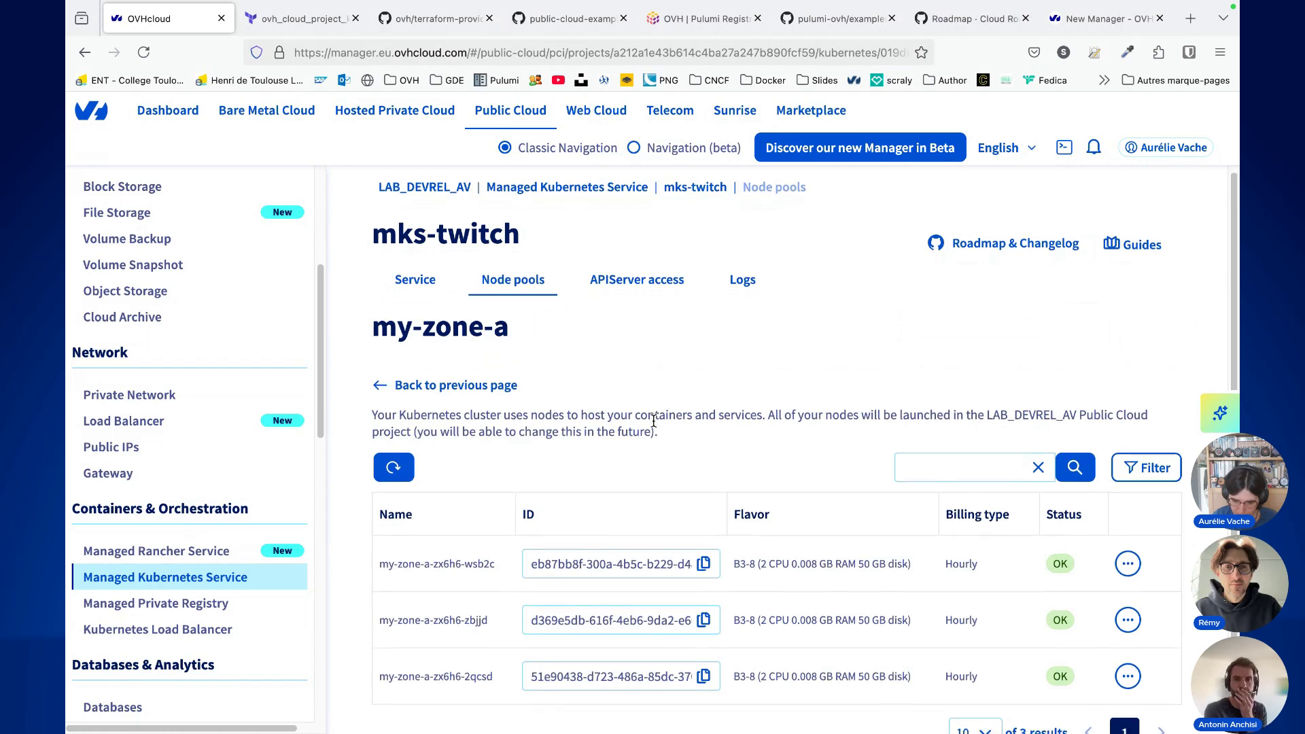
{"action": "scroll", "coordinate": [655, 426], "scroll_direction": "down", "scroll_amount": 1}
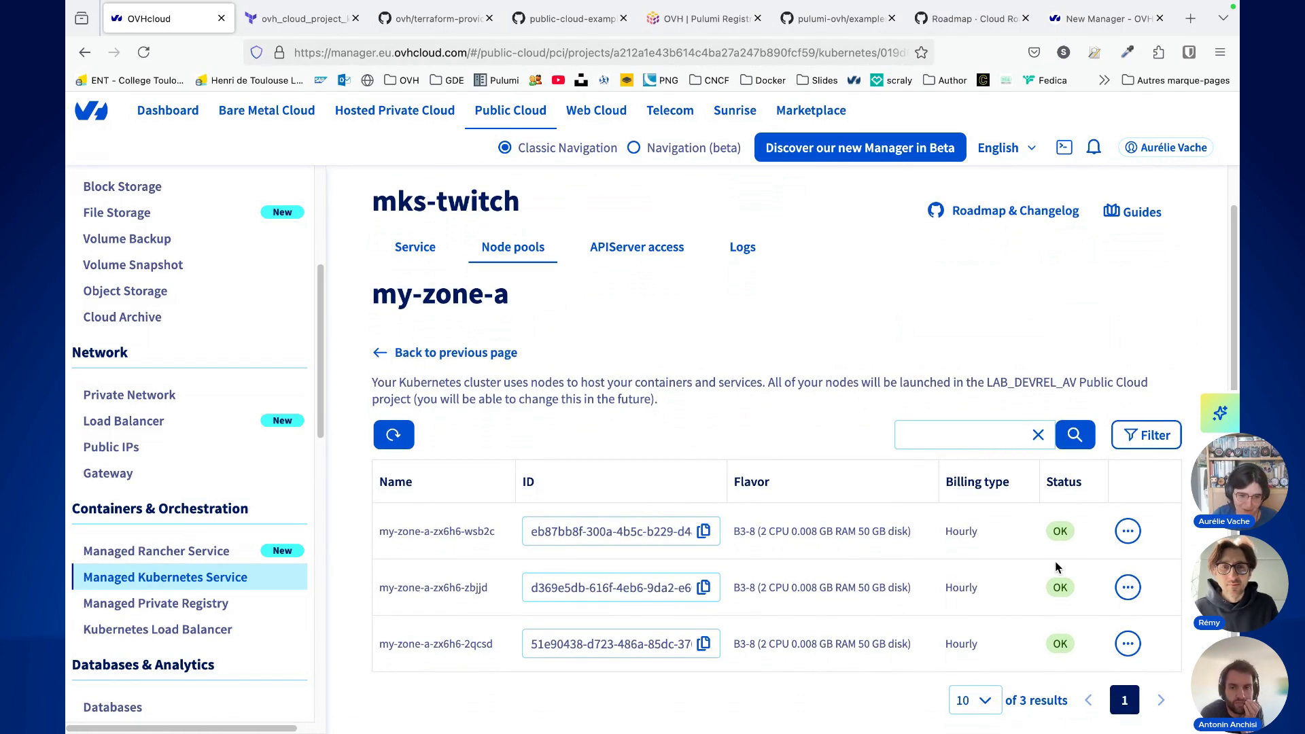
{"action": "key", "text": "ctrl+Right"}
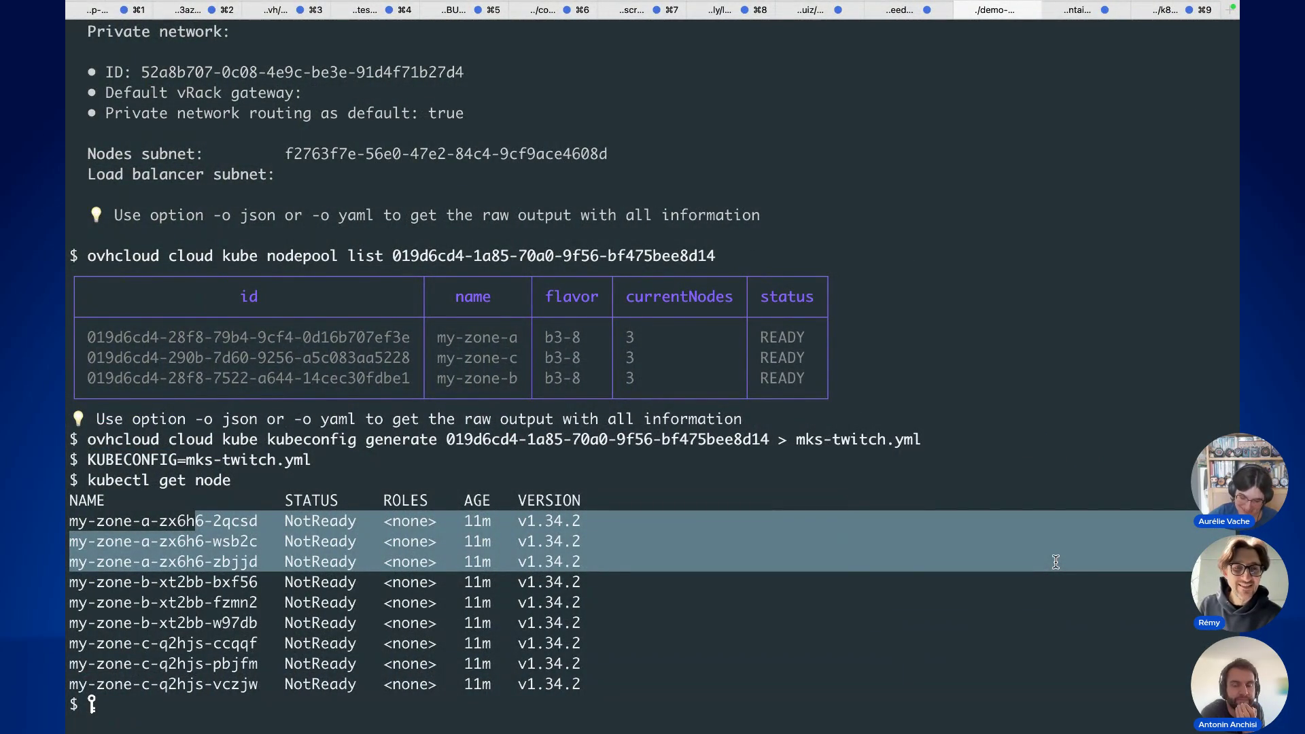
Step: List pods across all namespaces with kubectl get pod -A
{"action": "left_click", "coordinate": [1056, 561]}
{"action": "type", "text": "kubectl get pod -A"}
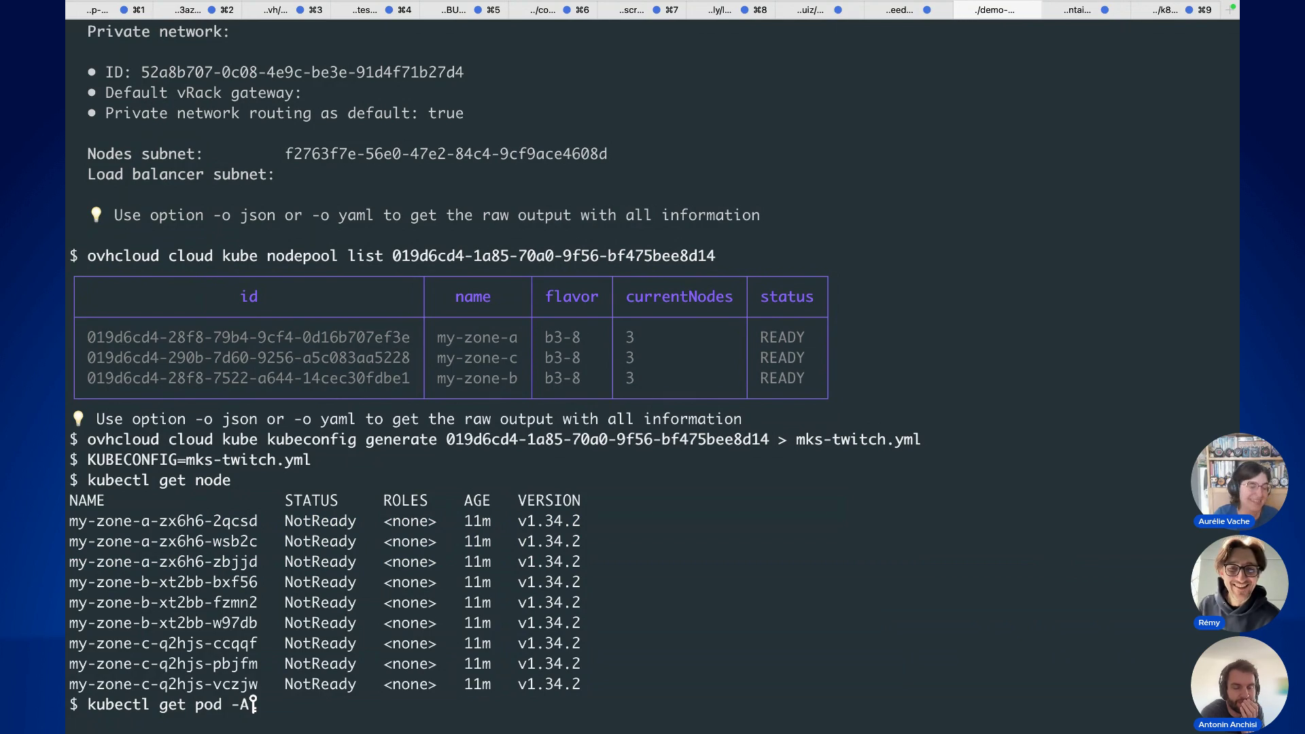
{"action": "key", "text": "Return"}
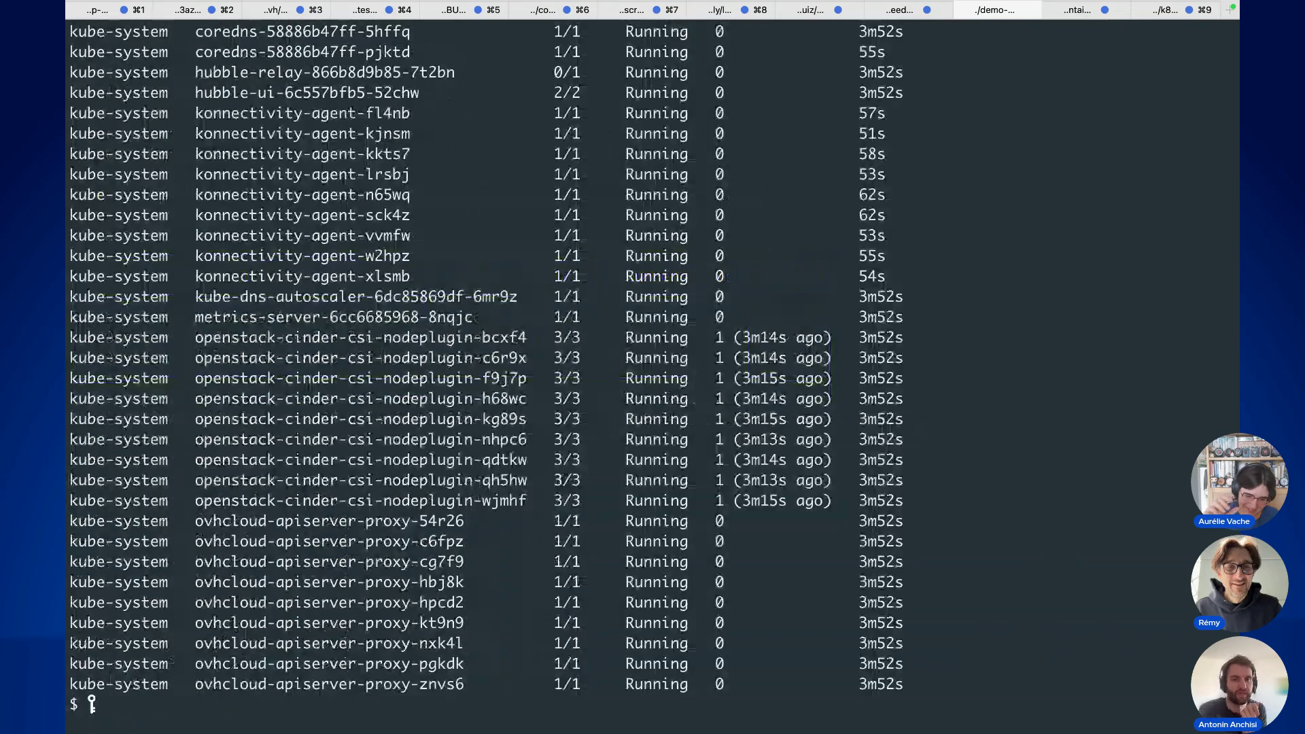
{"action": "scroll", "coordinate": [890, 460], "scroll_direction": "up", "scroll_amount": 10}
{"action": "scroll", "coordinate": [891, 460], "scroll_direction": "up", "scroll_amount": 2}
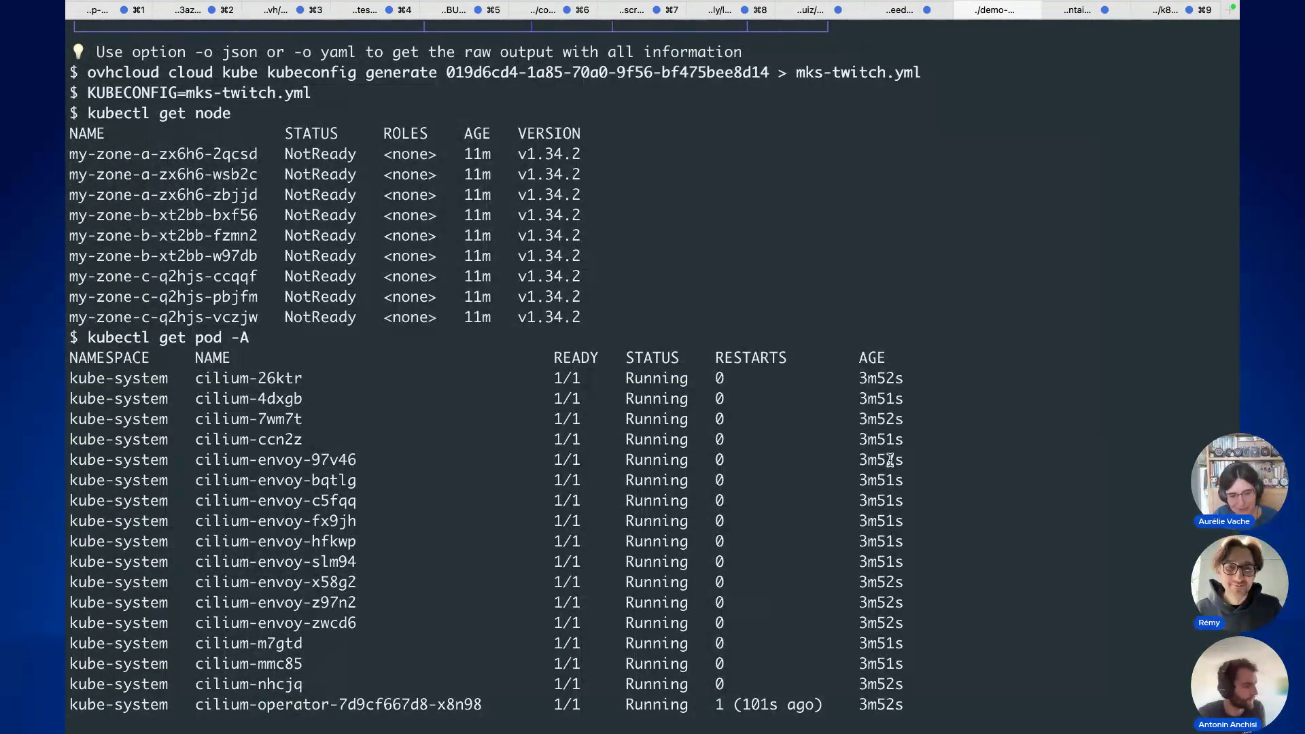
{"action": "scroll", "coordinate": [890, 460], "scroll_direction": "down", "scroll_amount": 2}
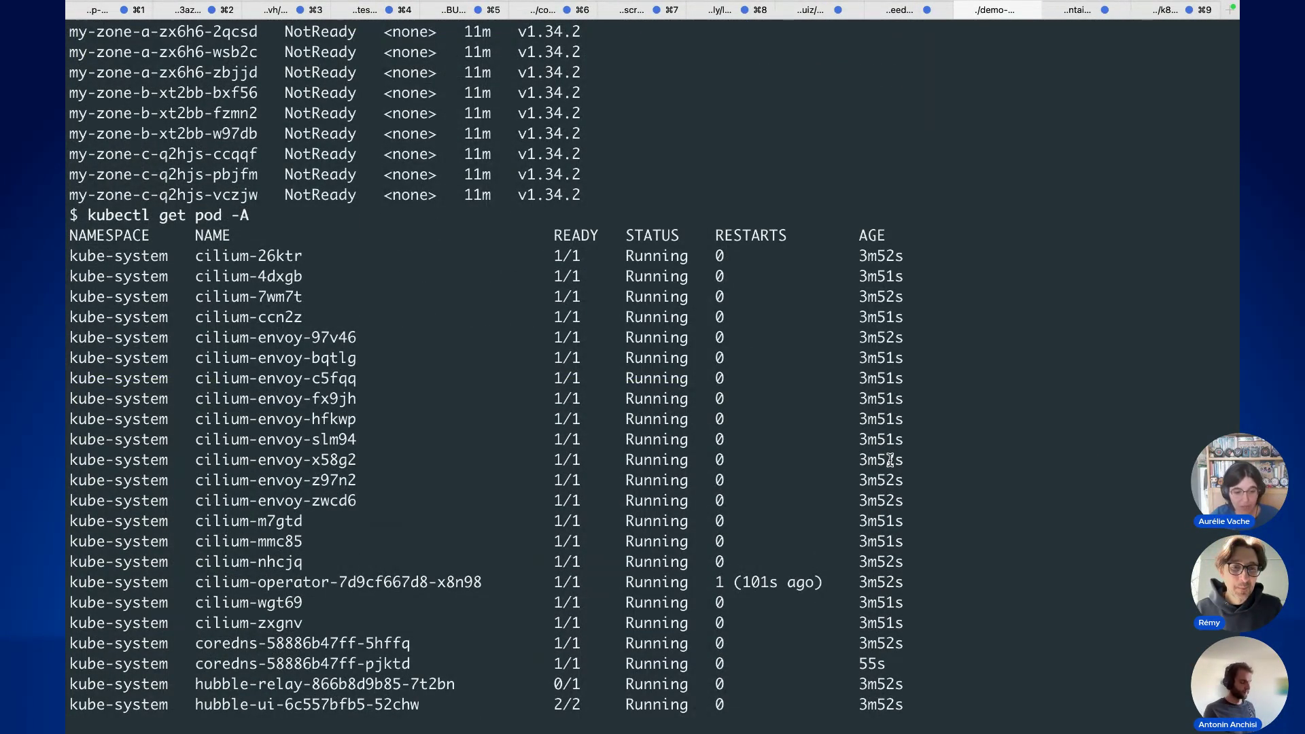
{"action": "scroll", "coordinate": [890, 460], "scroll_direction": "down", "scroll_amount": 1}
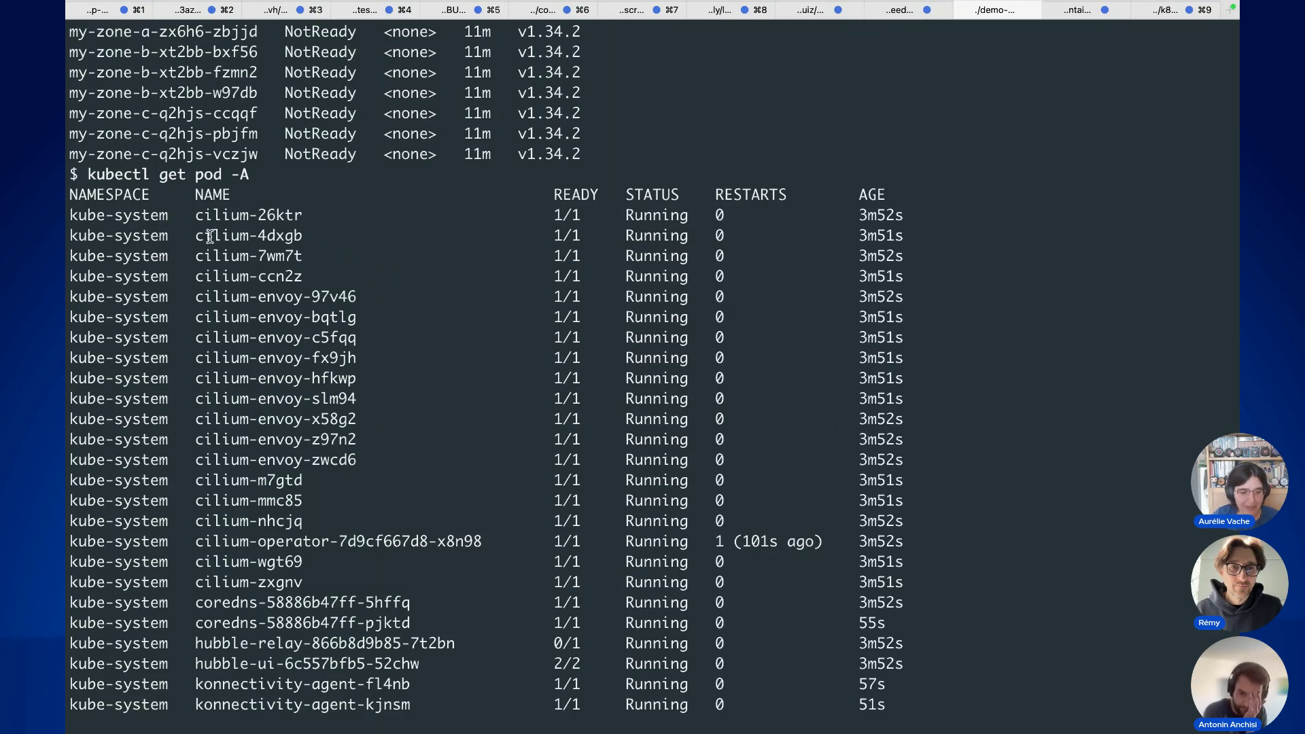
Step: Highlight the cilium and cilium-envoy kube-system pods and scroll through the rest of the listing
{"action": "left_click_drag", "start_coordinate": [195, 215], "coordinate": [259, 211]}
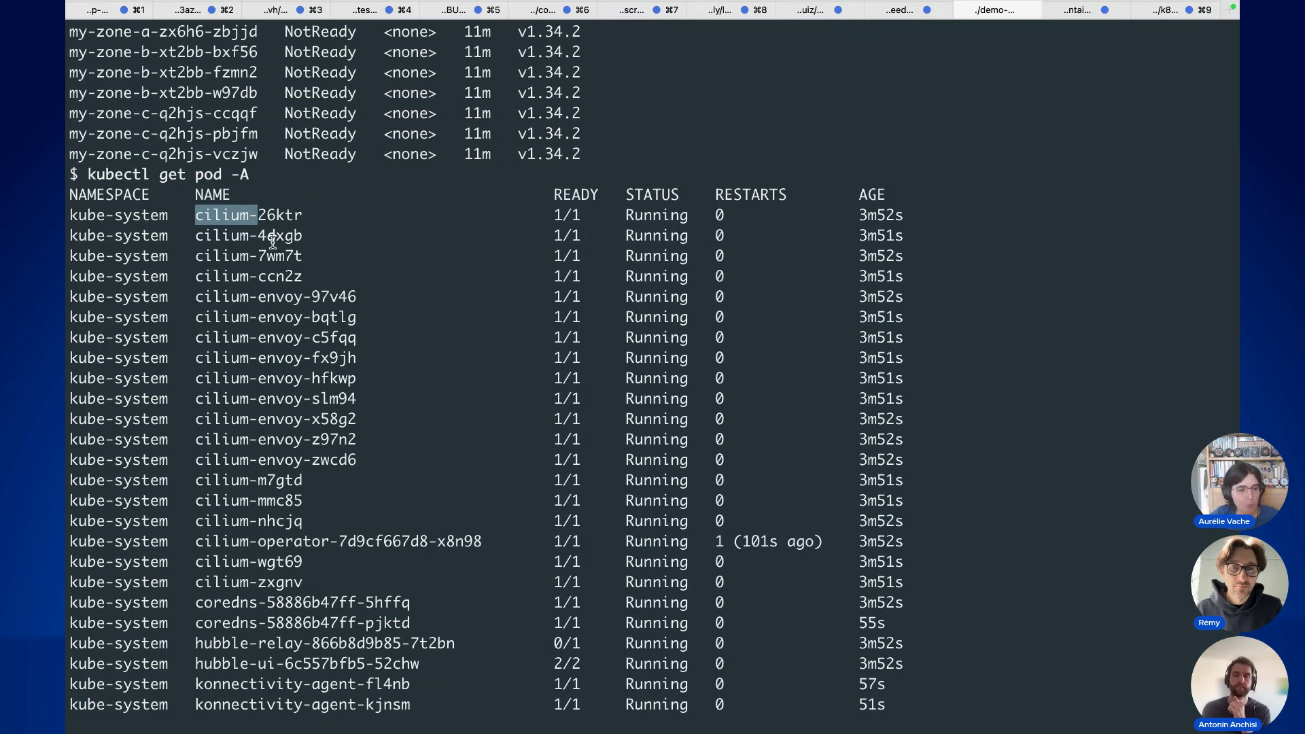
{"action": "scroll", "coordinate": [401, 293], "scroll_direction": "down", "scroll_amount": 1}
{"action": "left_click_drag", "start_coordinate": [393, 542], "coordinate": [257, 240]}
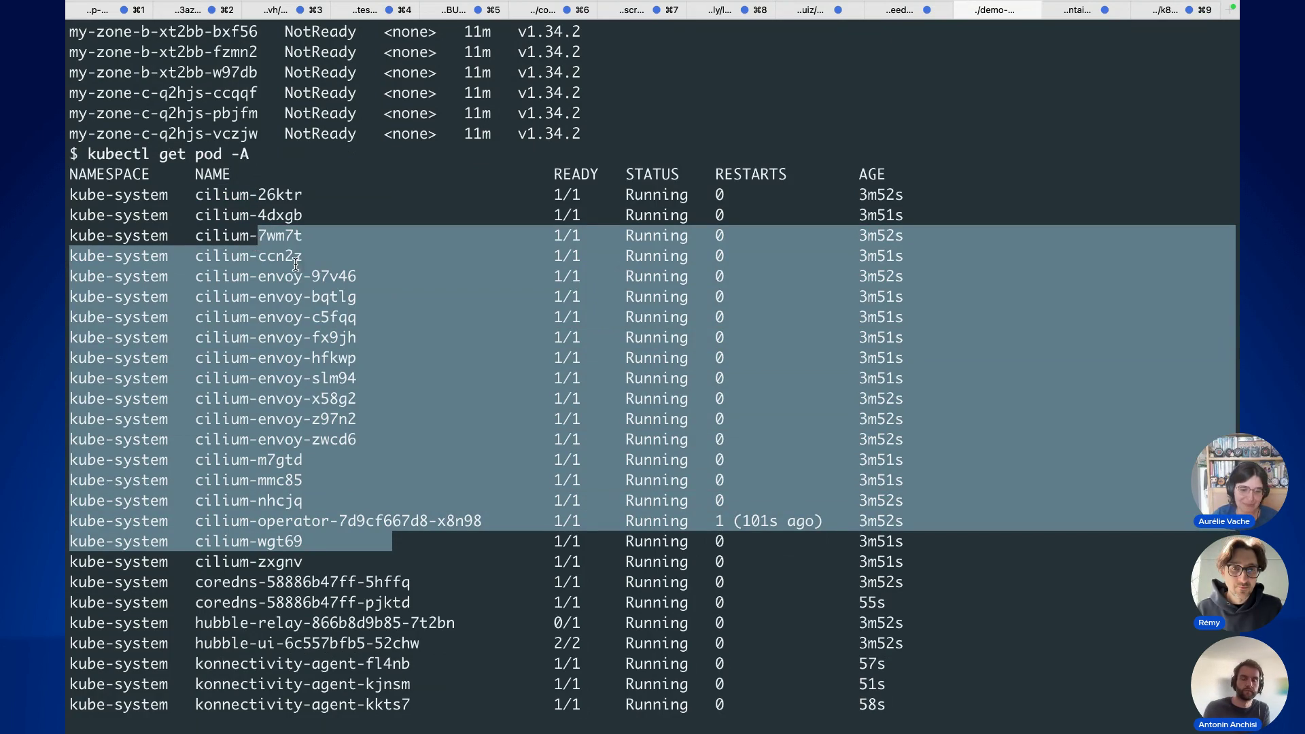
{"action": "scroll", "coordinate": [297, 265], "scroll_direction": "down", "scroll_amount": 8}
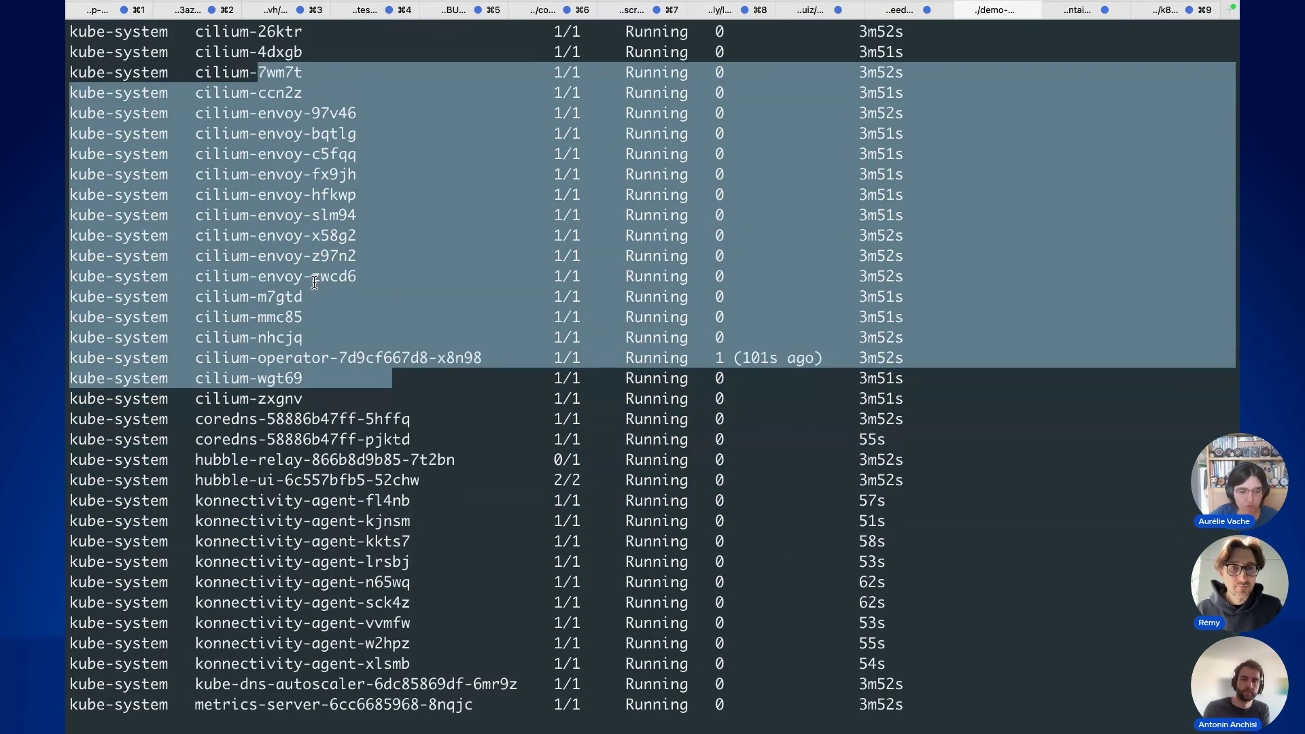
{"action": "scroll", "coordinate": [316, 284], "scroll_direction": "down", "scroll_amount": 5}
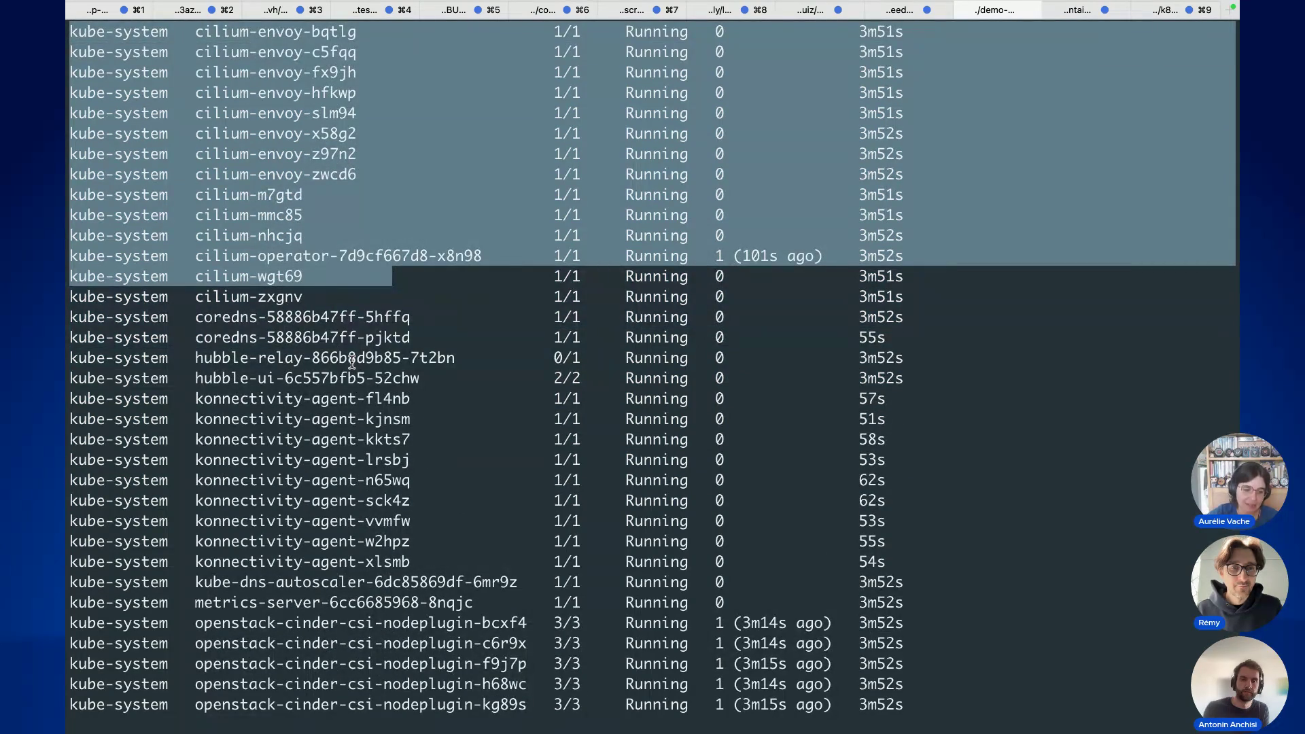
{"action": "scroll", "coordinate": [395, 434], "scroll_direction": "down", "scroll_amount": 3}
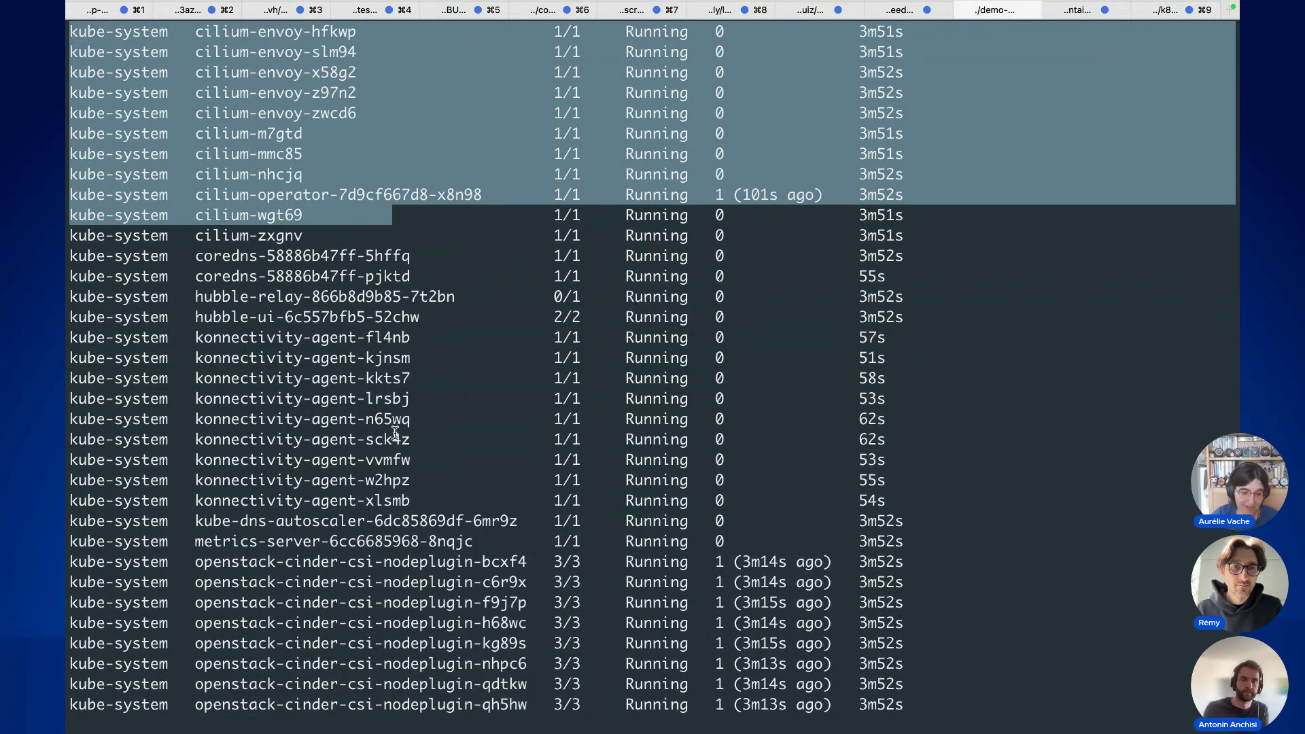
{"action": "scroll", "coordinate": [396, 433], "scroll_direction": "down", "scroll_amount": 4}
{"action": "scroll", "coordinate": [413, 463], "scroll_direction": "down", "scroll_amount": 1}
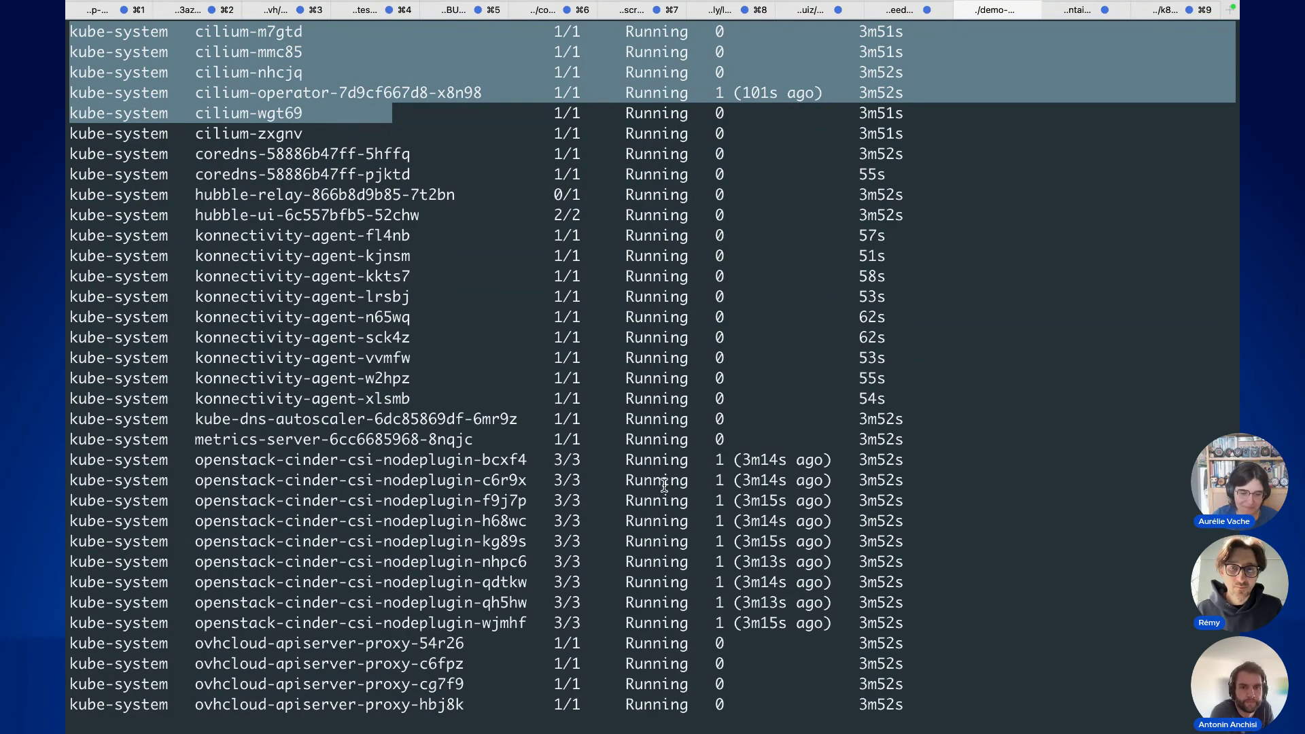
{"action": "scroll", "coordinate": [664, 485], "scroll_direction": "down", "scroll_amount": 6}
Step: Post the note 'Let's deploy a simple app with a LoadBalancer service!' and display k8s/k8s.yaml
{"action": "type", "text": "Let's deploy a simple app with a LoadBalancer service!"}
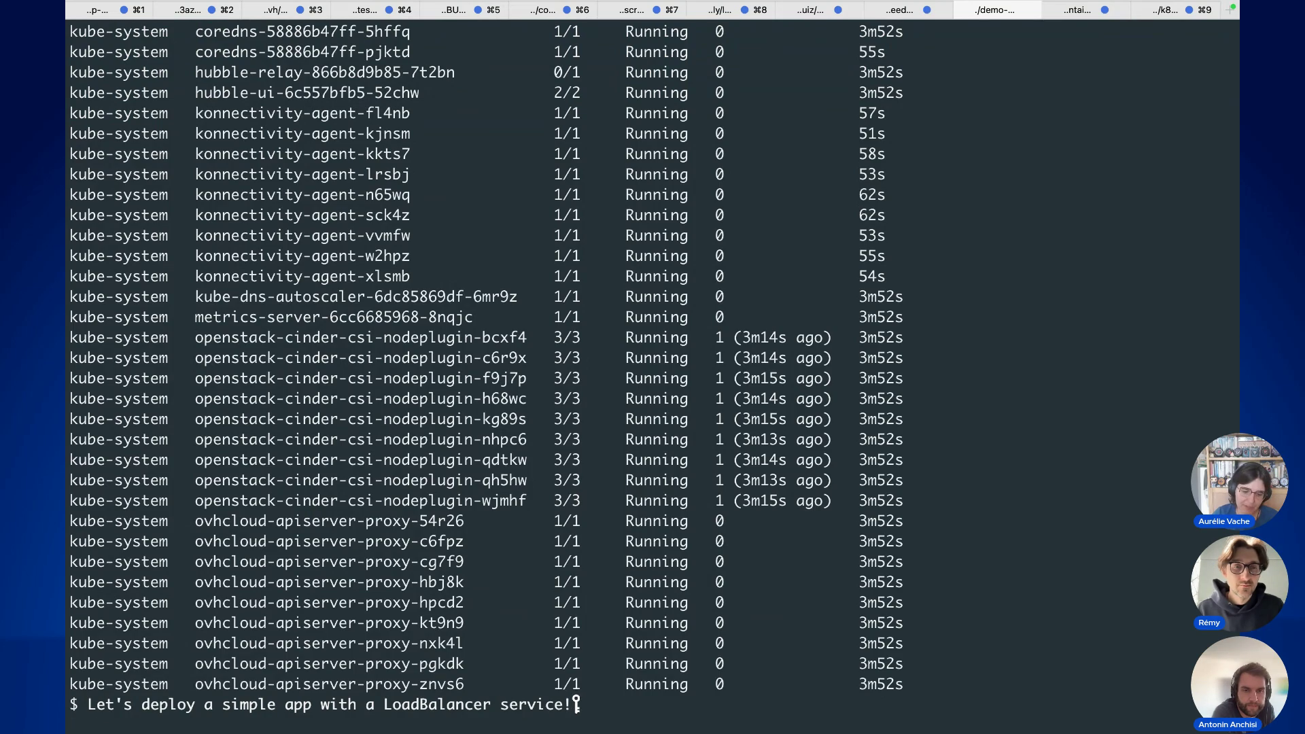
{"action": "key", "text": "Return"}
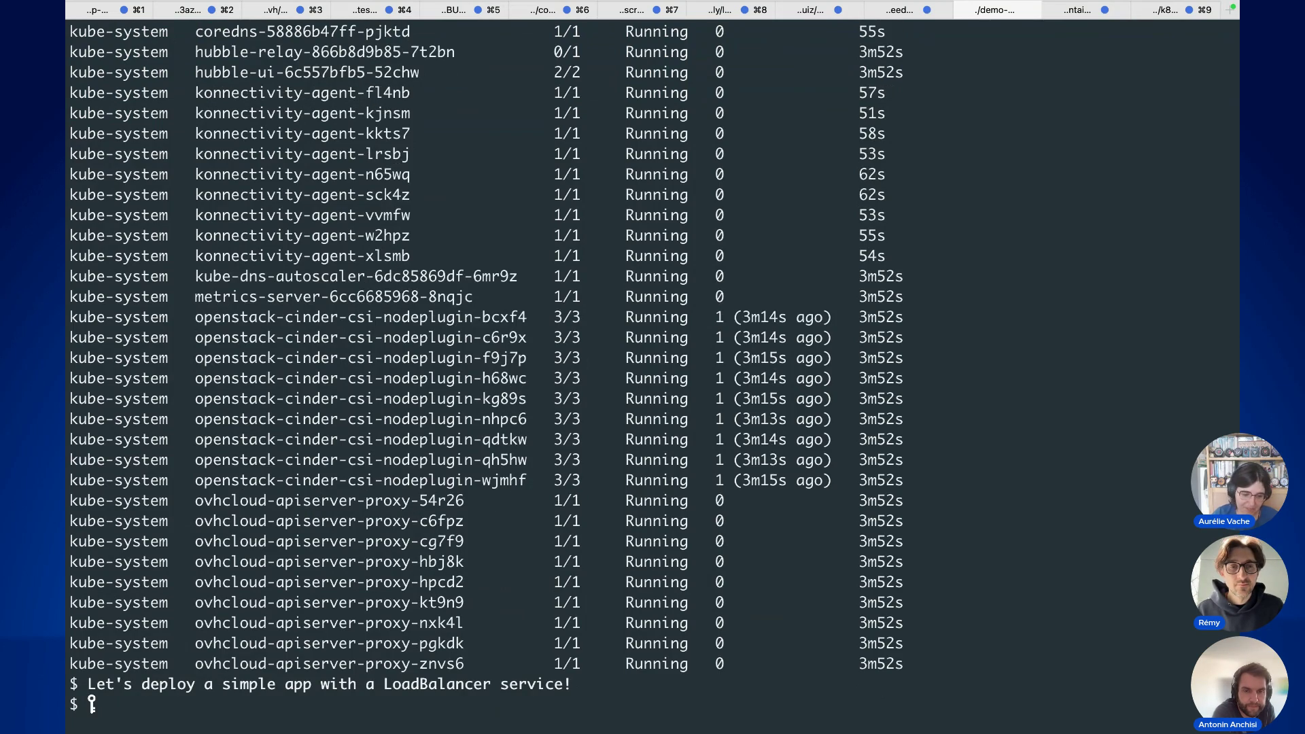
{"action": "type", "text": "bat k8s/k8s.yaml"}
{"action": "key", "text": "Return"}
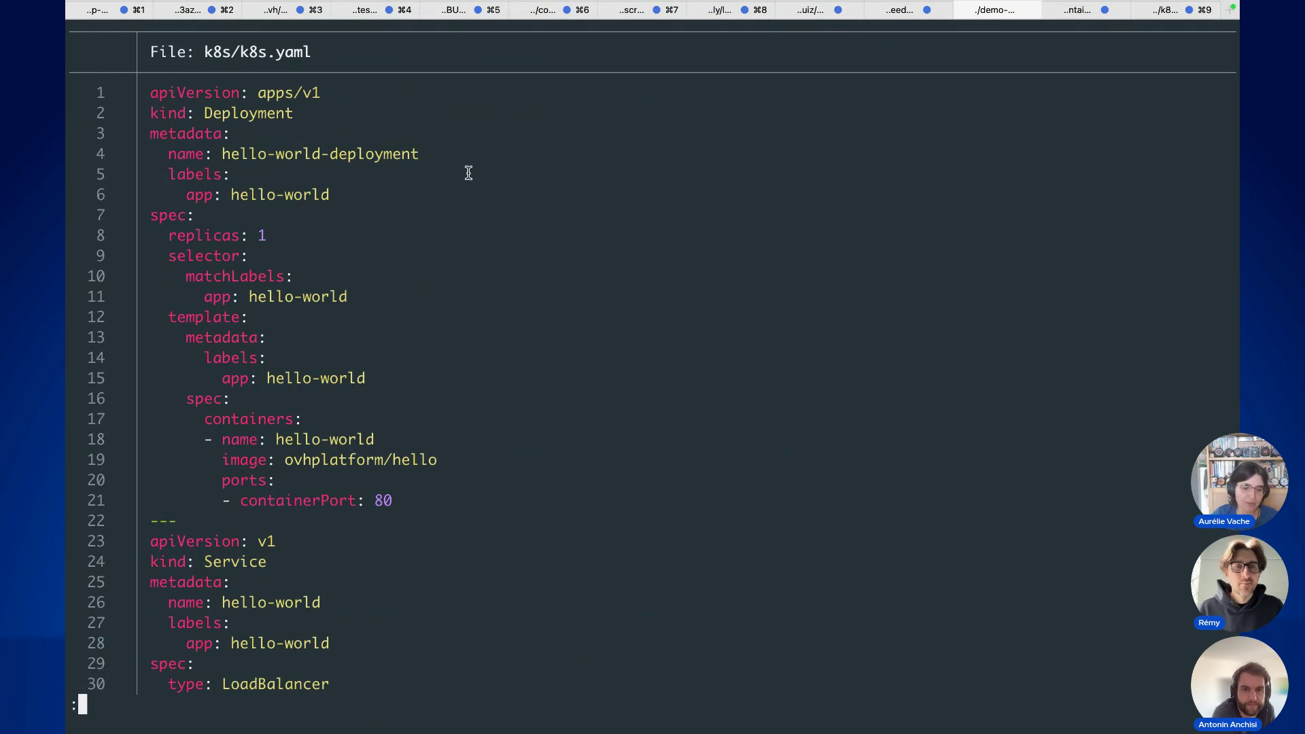
Step: Highlight the Deployment kind, hello-world label and ovhplatform/hello container image in the manifest
{"action": "mouse_move", "coordinate": [203, 112]}
{"action": "left_mouse_down"}
{"action": "mouse_move", "coordinate": [328, 110]}
{"action": "mouse_move", "coordinate": [304, 117]}
{"action": "left_mouse_up"}
{"action": "left_click_drag", "start_coordinate": [251, 194], "coordinate": [375, 194]}
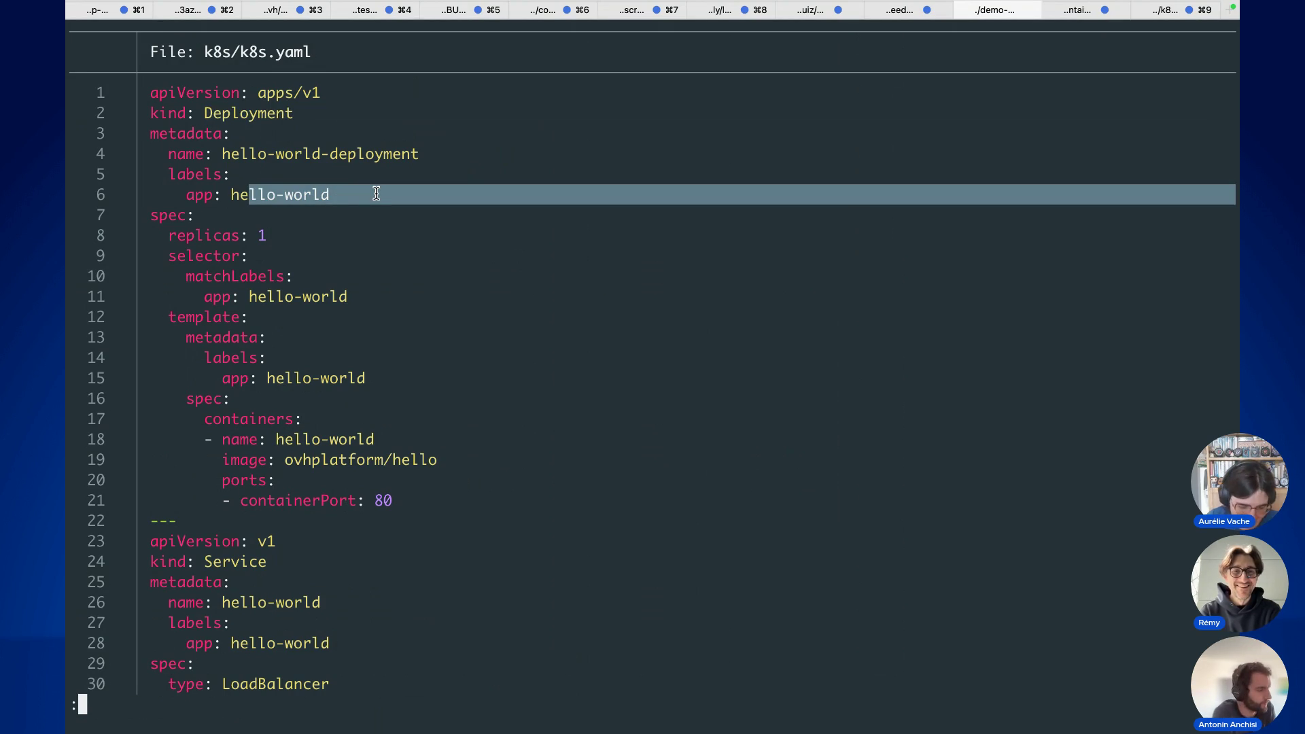
{"action": "left_click", "coordinate": [391, 238]}
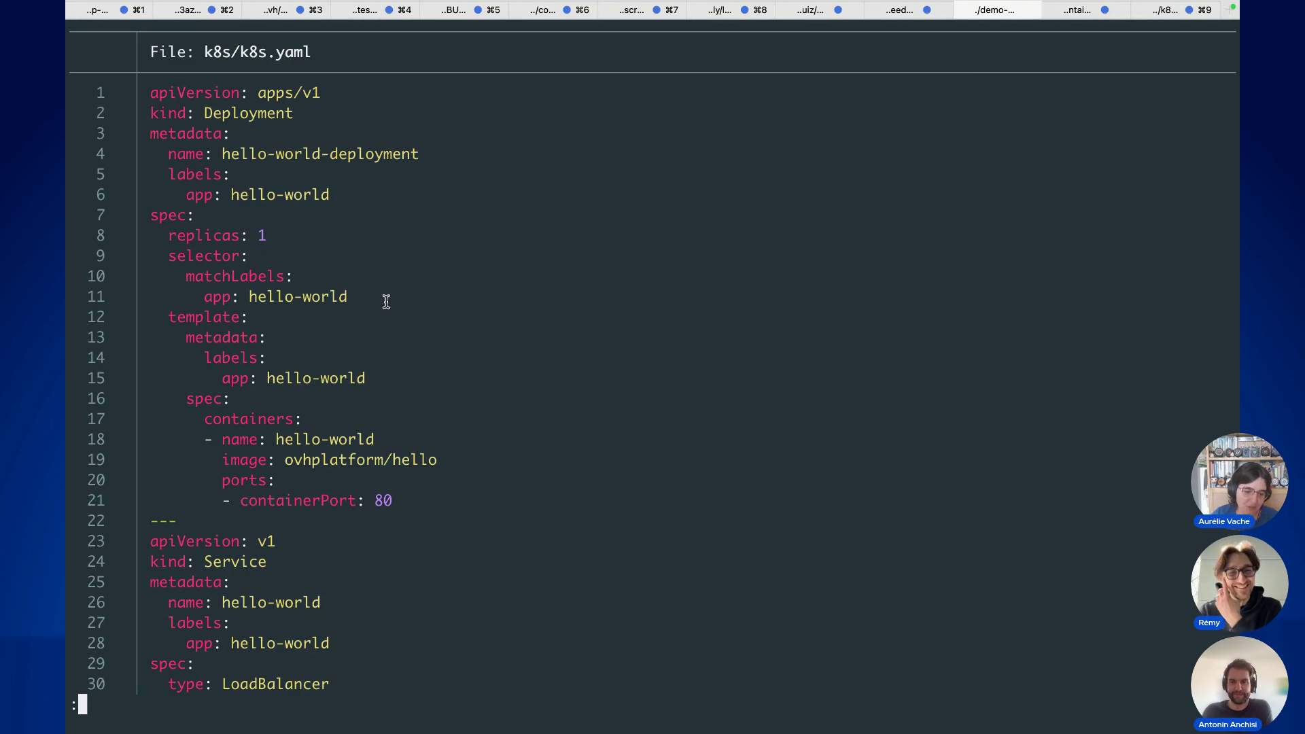
{"action": "double_click", "coordinate": [244, 420]}
{"action": "left_click_drag", "start_coordinate": [303, 461], "coordinate": [422, 460]}
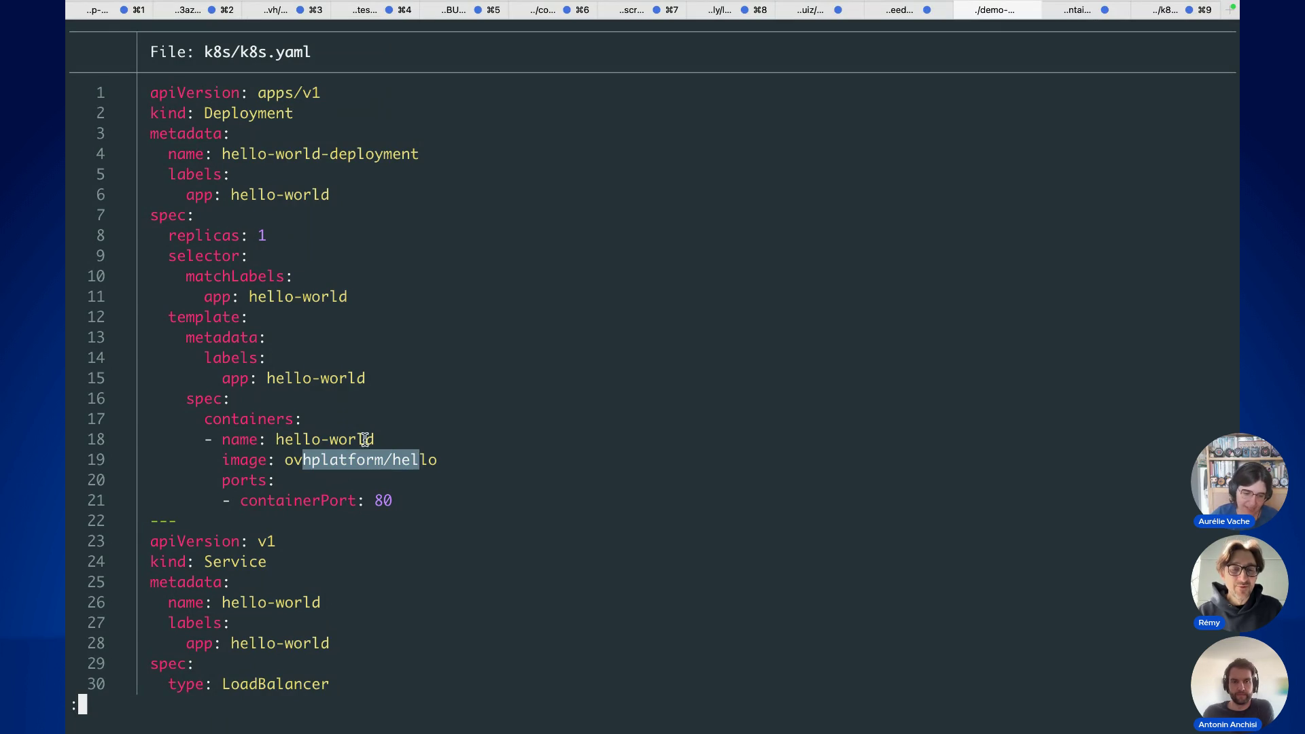
{"action": "left_click", "coordinate": [320, 439]}
{"action": "left_click_drag", "start_coordinate": [292, 460], "coordinate": [348, 463]}
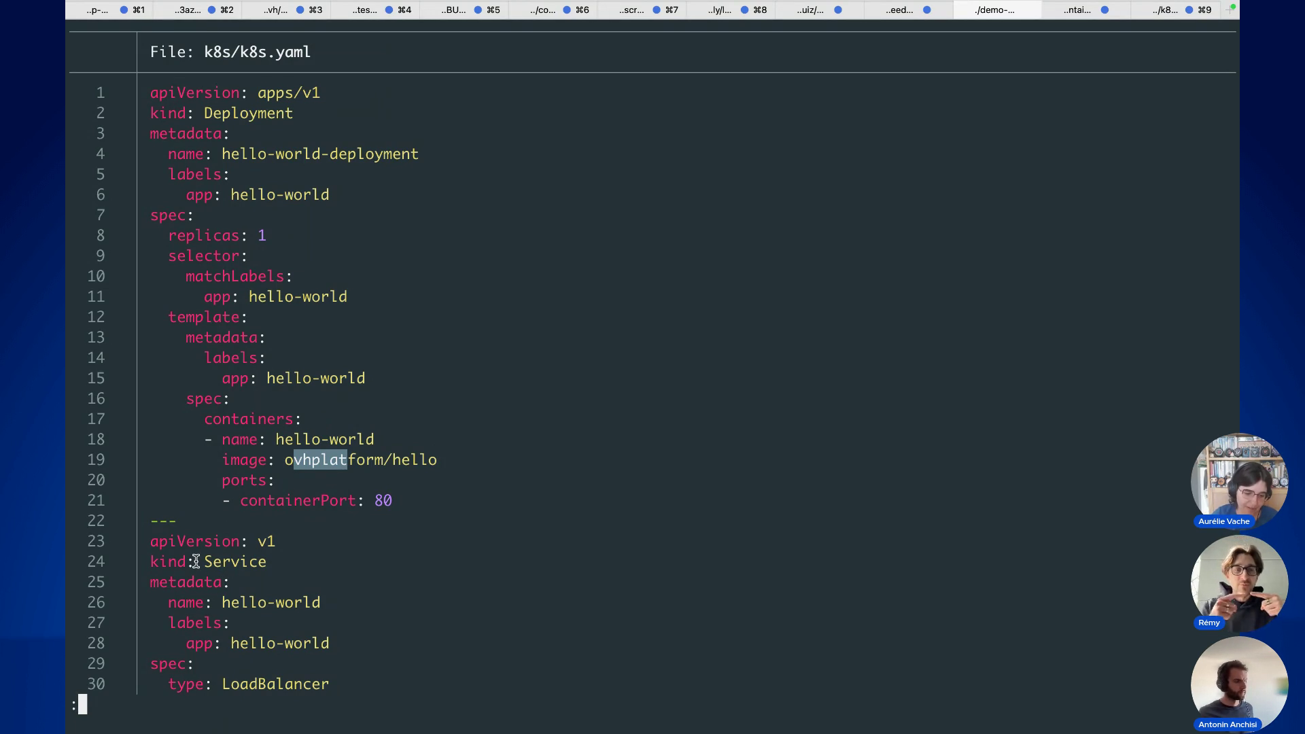
Step: Point out the LoadBalancer service type, quit the pager and enter kubectl create ns demo-twitch
{"action": "double_click", "coordinate": [259, 684]}
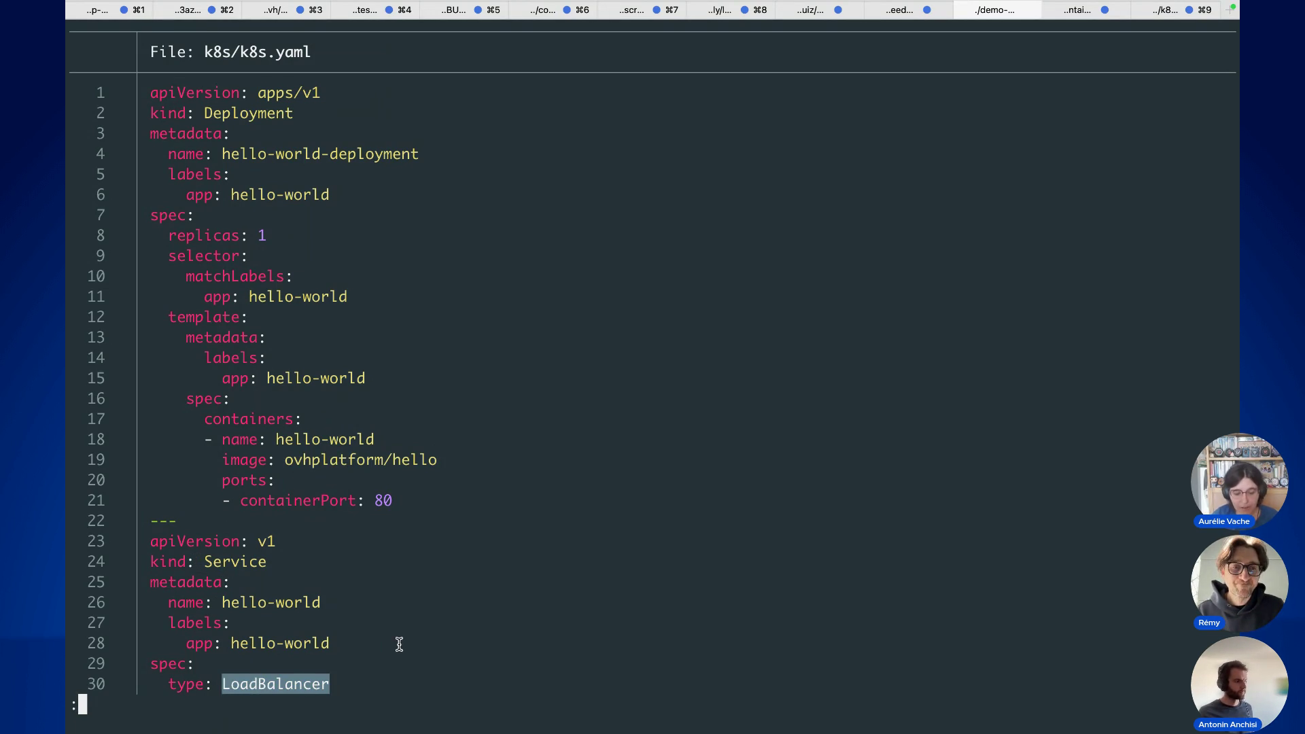
{"action": "key", "text": "Down"}
{"action": "type", "text": "q"}
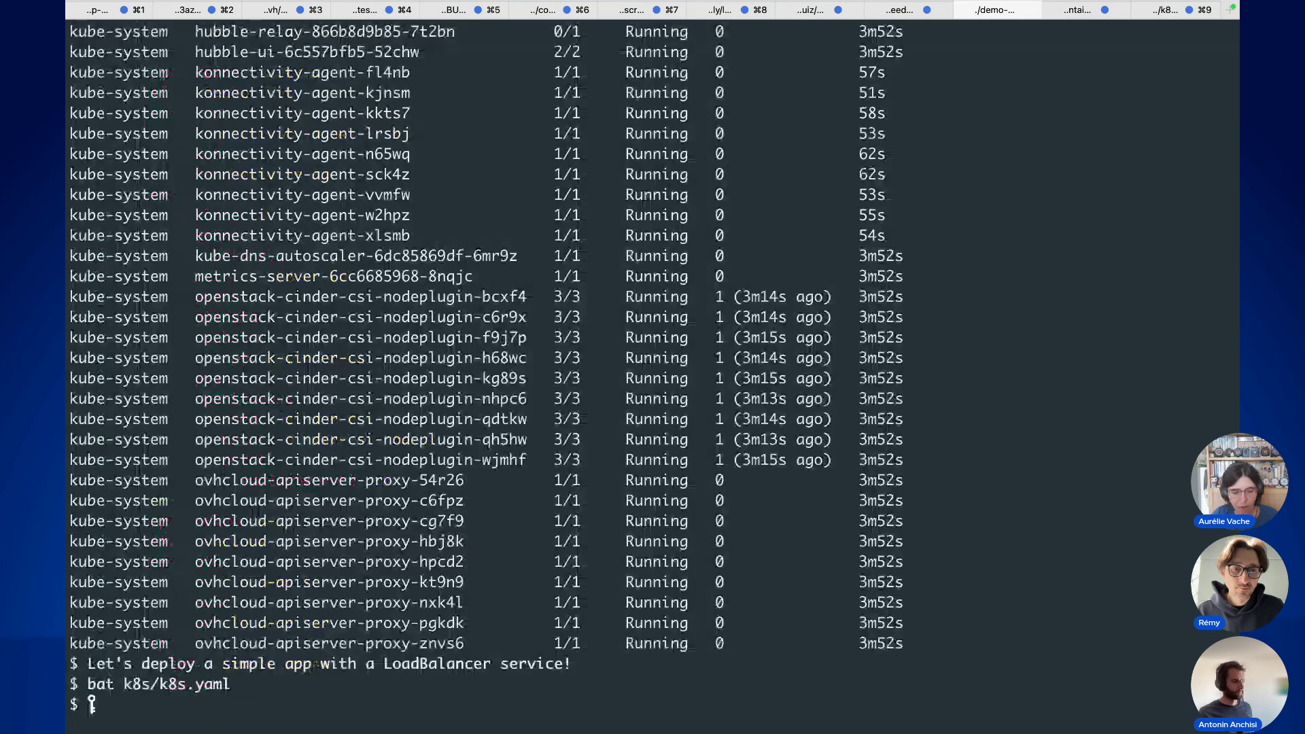
{"action": "type", "text": "kubectl create ns demo-twitch"}
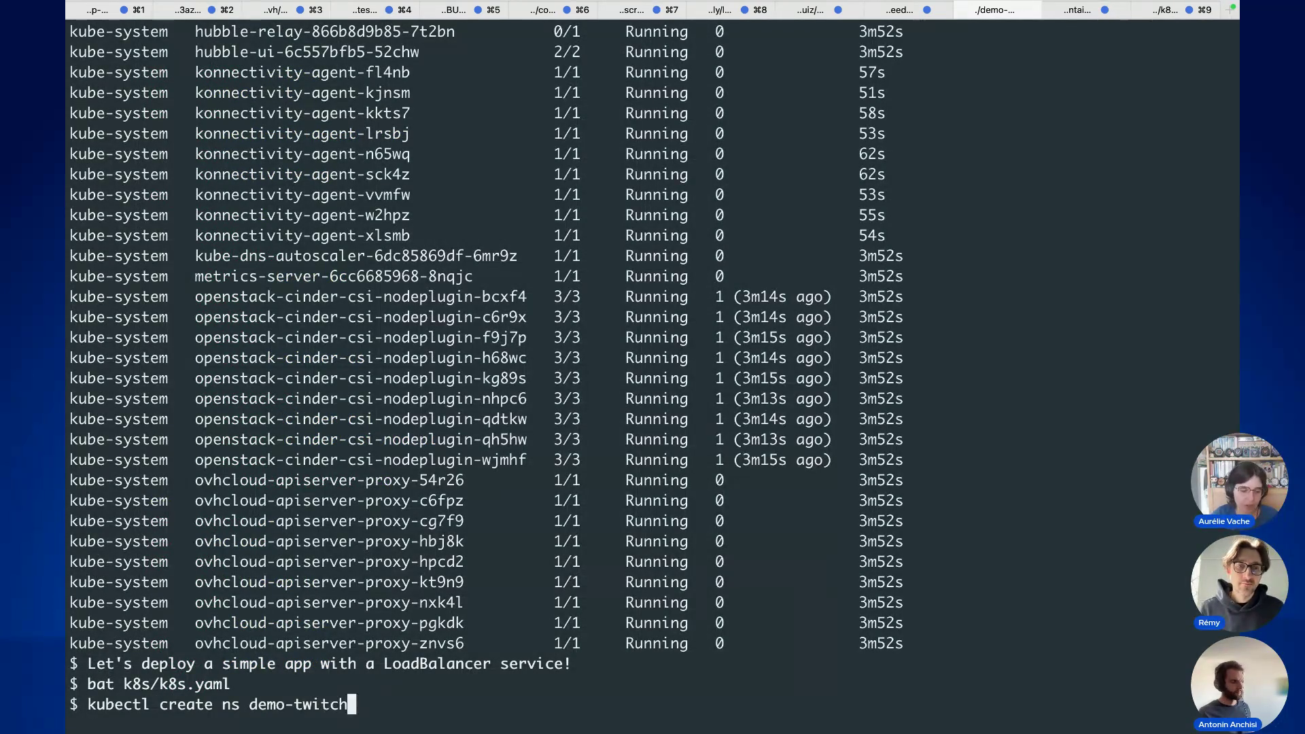
Step: Create the demo-twitch namespace and apply k8s/k8s.yaml into it
{"action": "key", "text": "Return"}
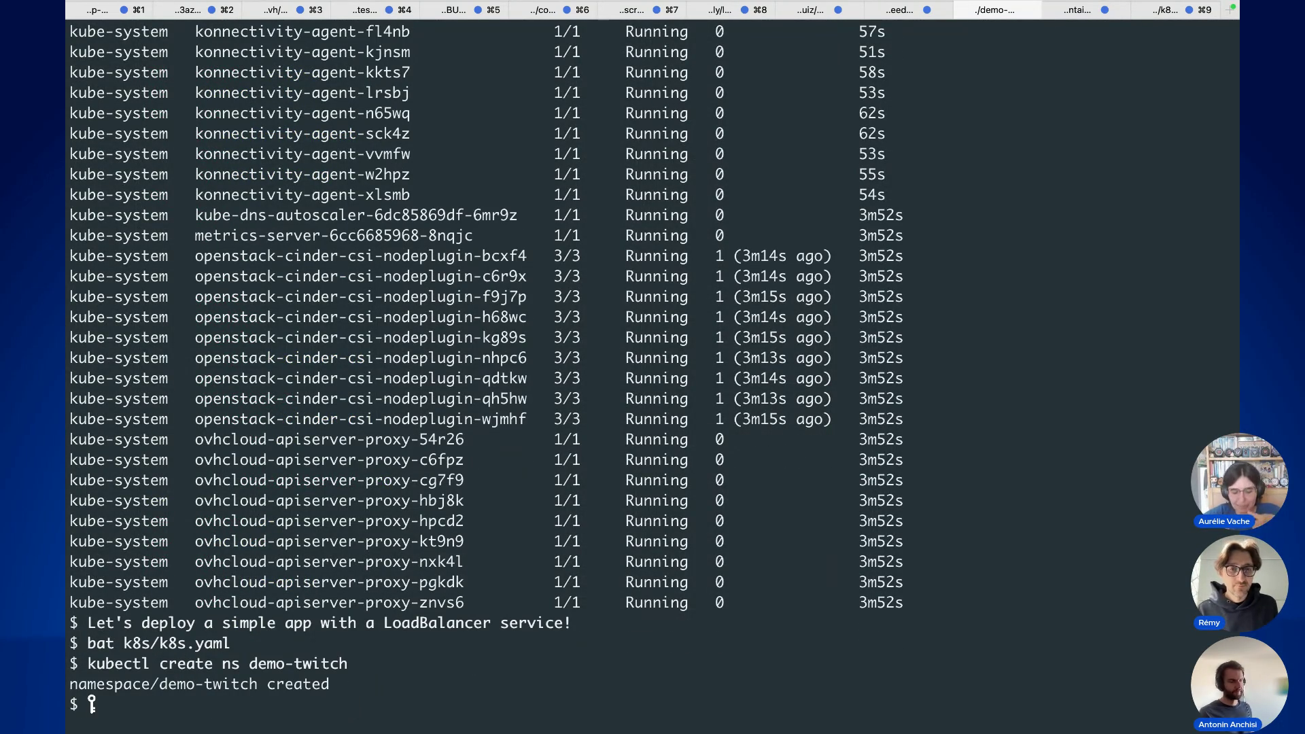
{"action": "type", "text": "kubectl apply -f k8s"}
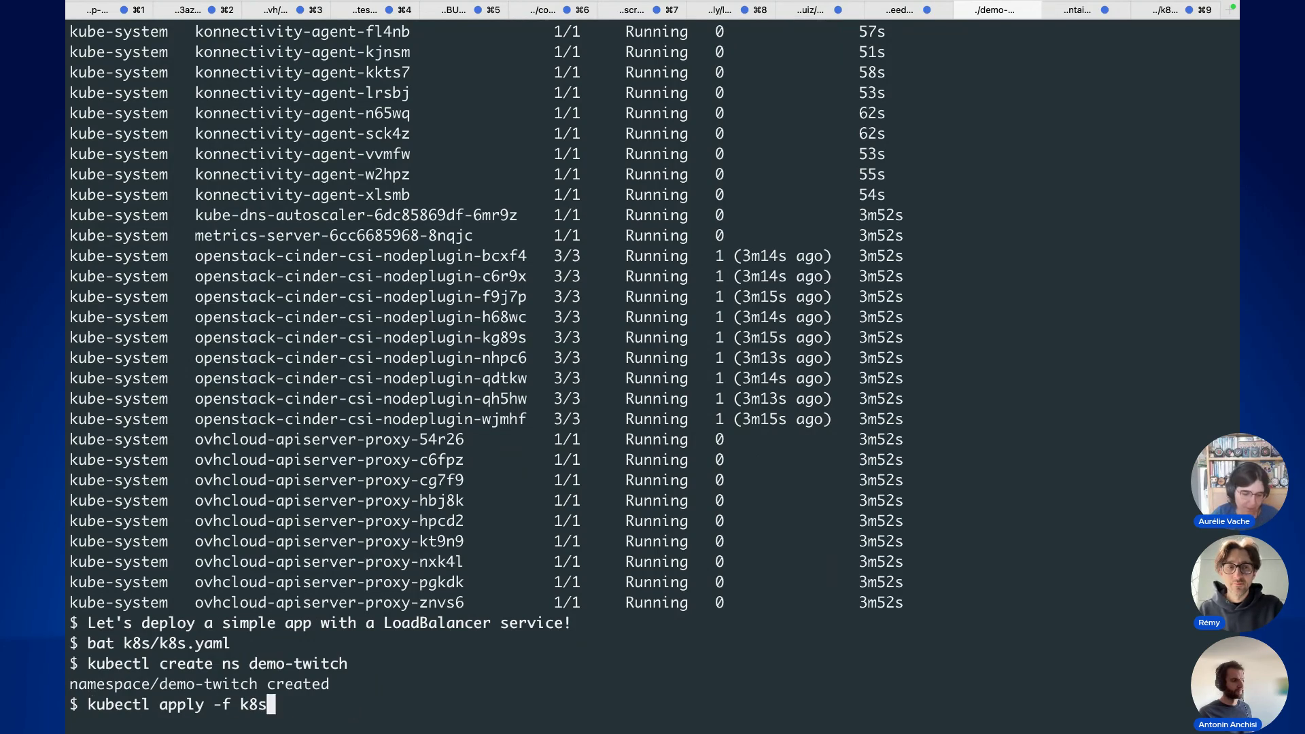
{"action": "type", "text": "/k8s.yaml -n demo-twitch"}
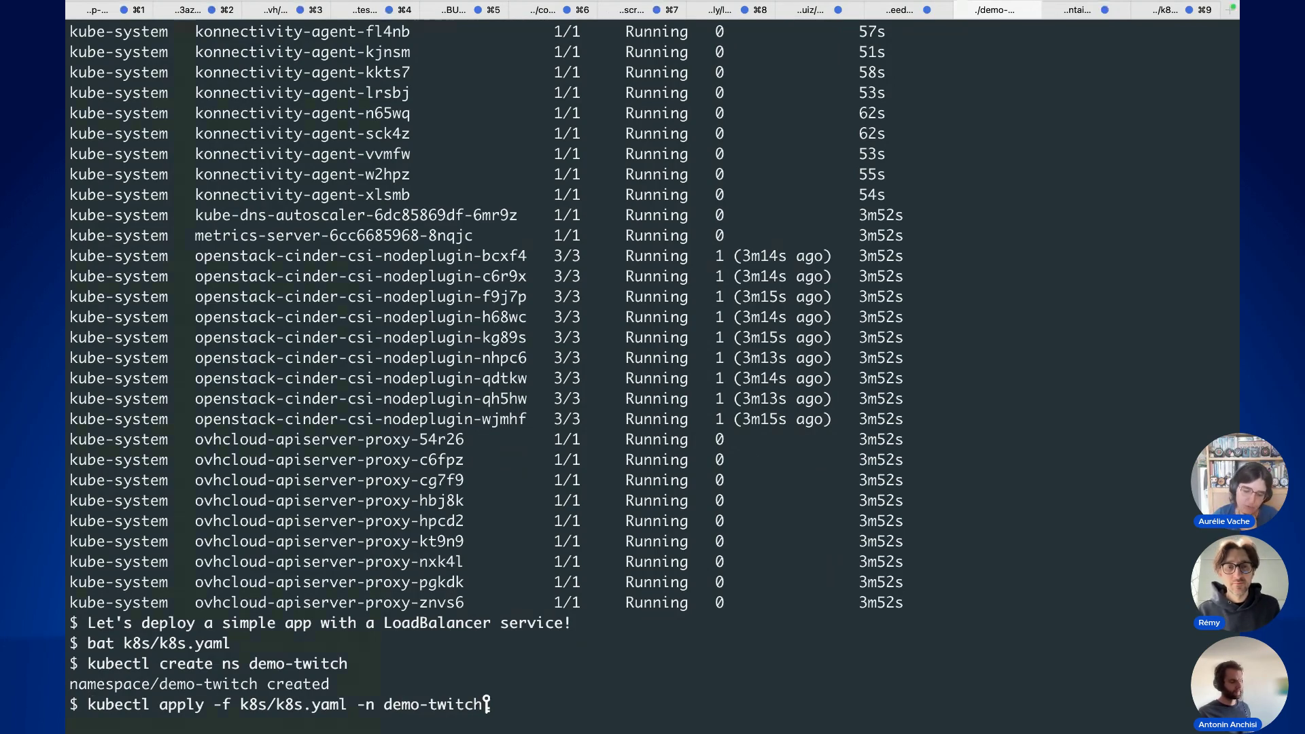
{"action": "key", "text": "Return"}
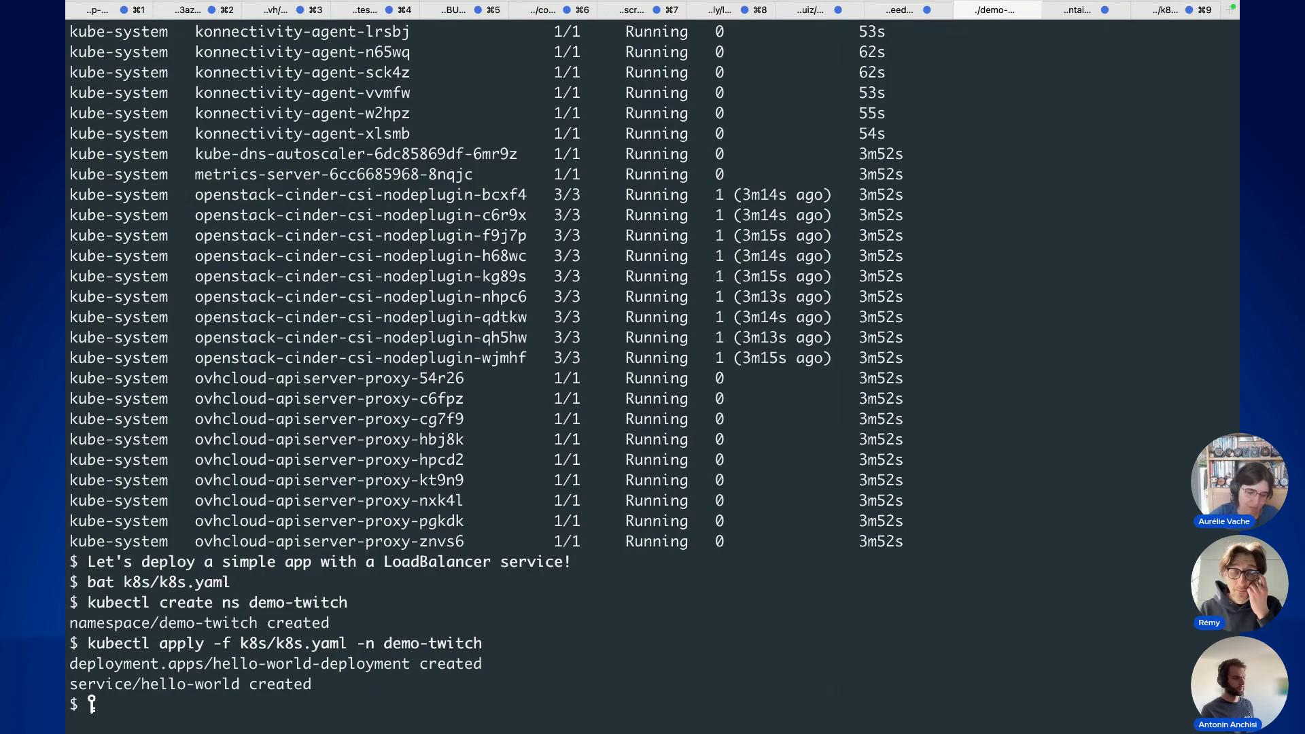
{"action": "type", "text": "kubectl get deploy,svc -n demo-twitch"}
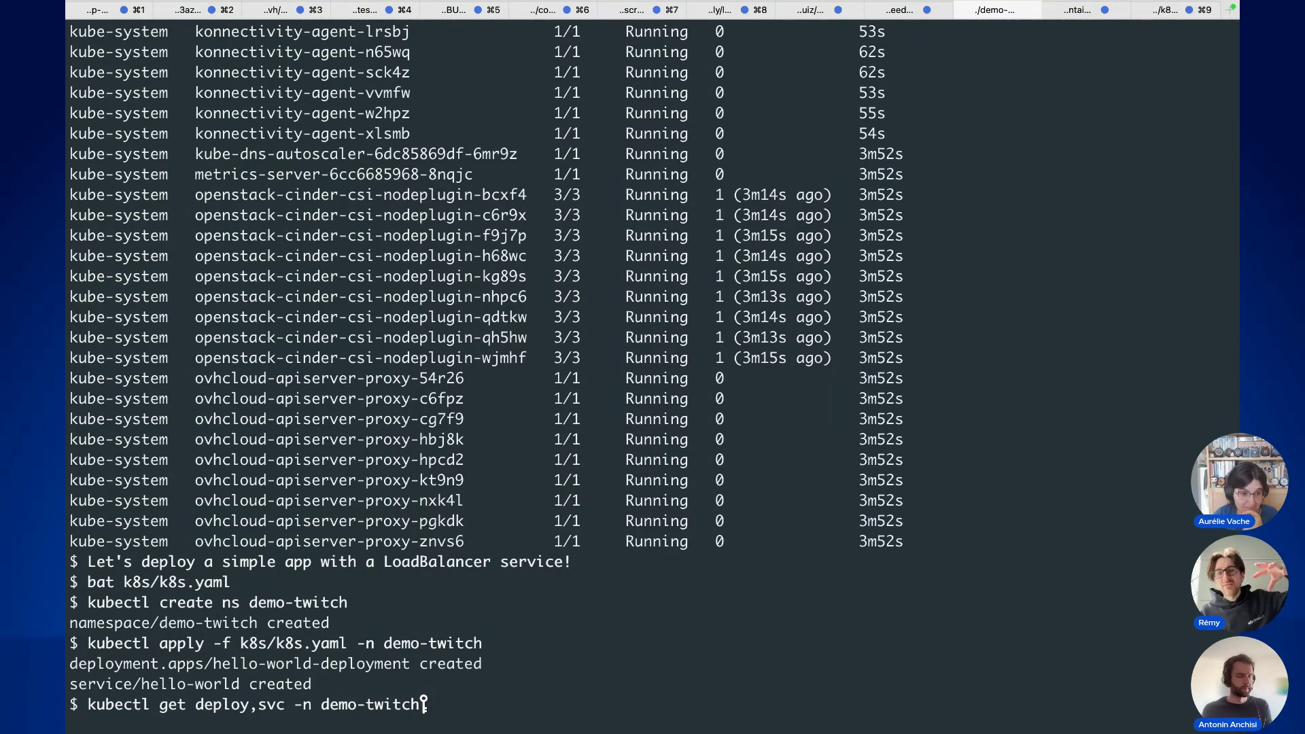
Step: List deploy,svc in demo-twitch: hello-world-deployment 1/1, LoadBalancer external IP still pending
{"action": "key", "text": "Return"}
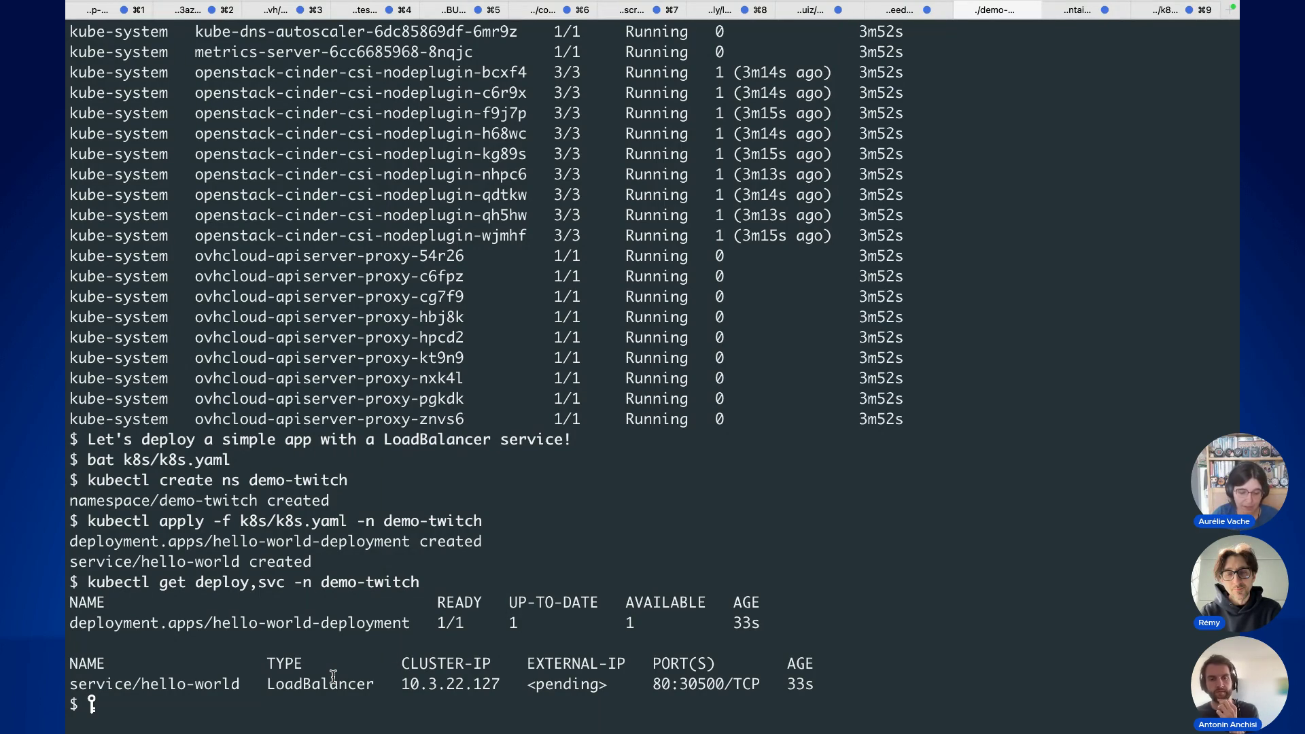
{"action": "left_click_drag", "start_coordinate": [607, 684], "coordinate": [550, 681]}
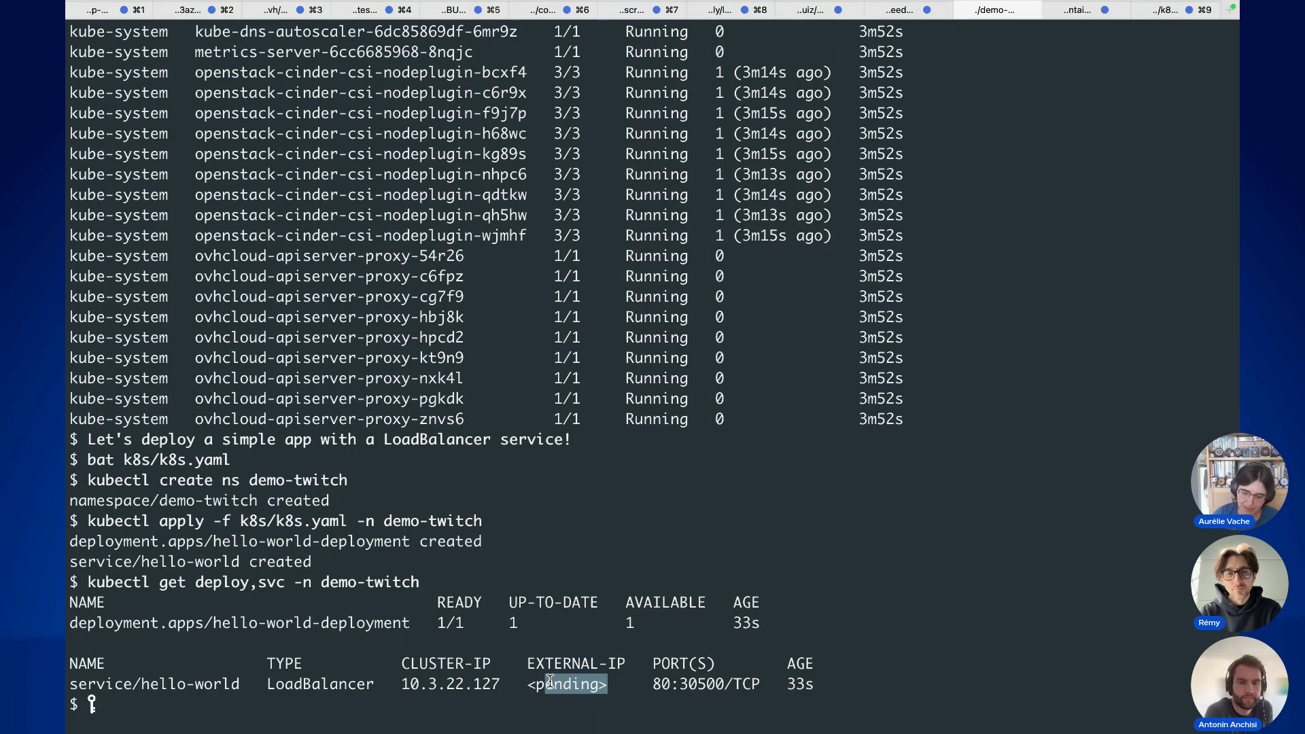
{"action": "type", "text": "Wait the creation of the Load Balancer and the Floating IP..."}
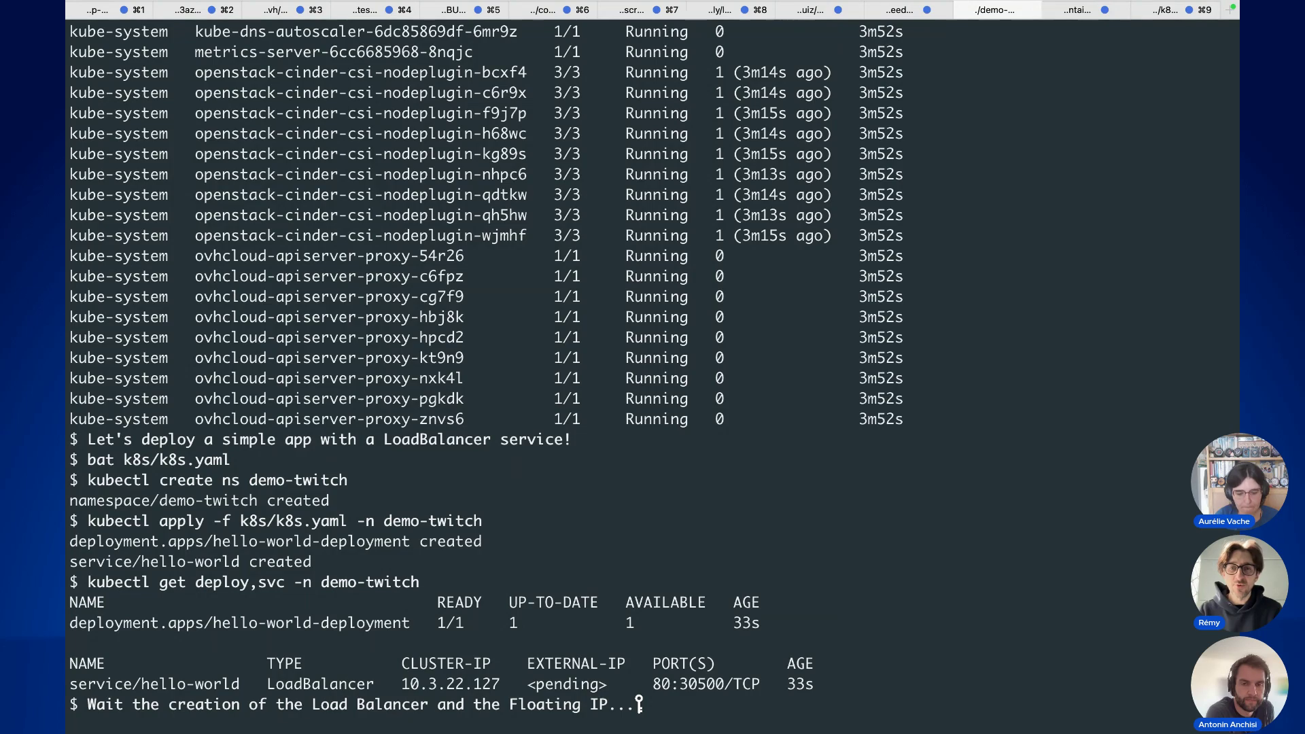
Step: Wait for the hello-world service's external IP 57.130.24.178 and copy it
{"action": "key", "text": "Return"}
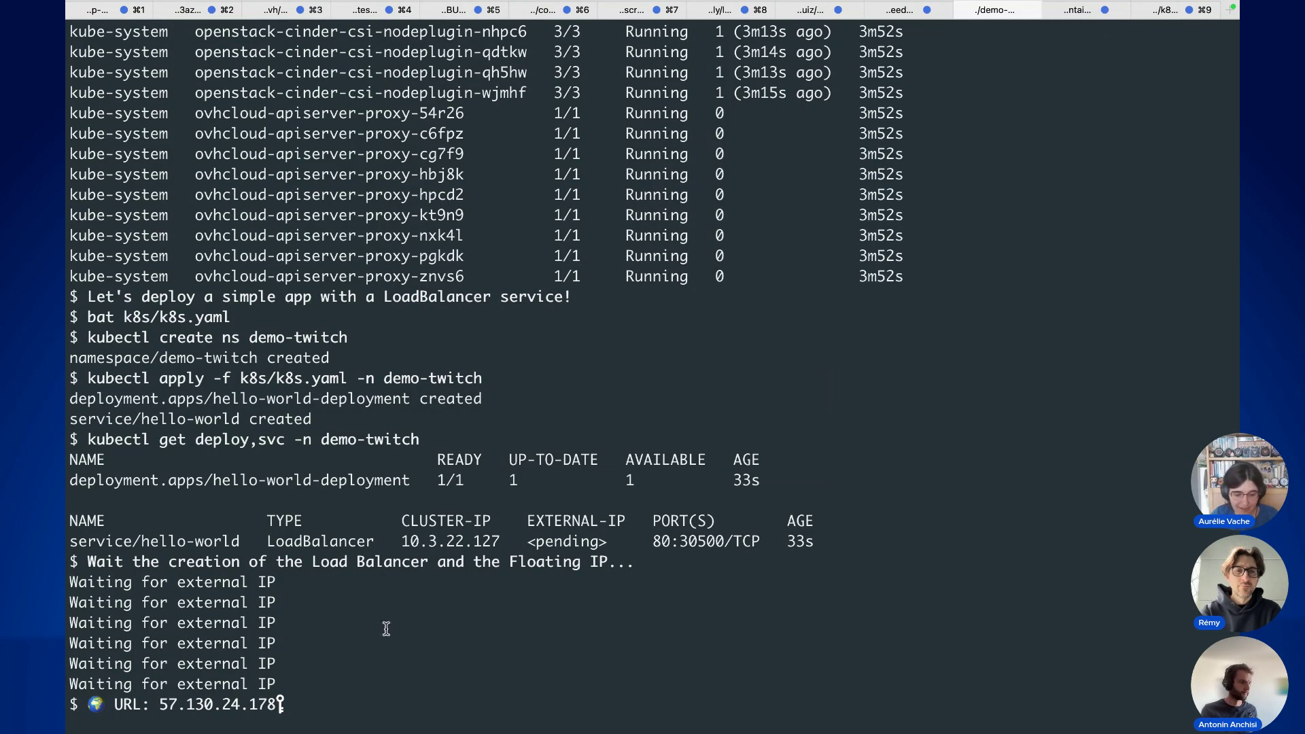
{"action": "left_click_drag", "start_coordinate": [274, 705], "coordinate": [159, 704]}
{"action": "key", "text": "super+c"}
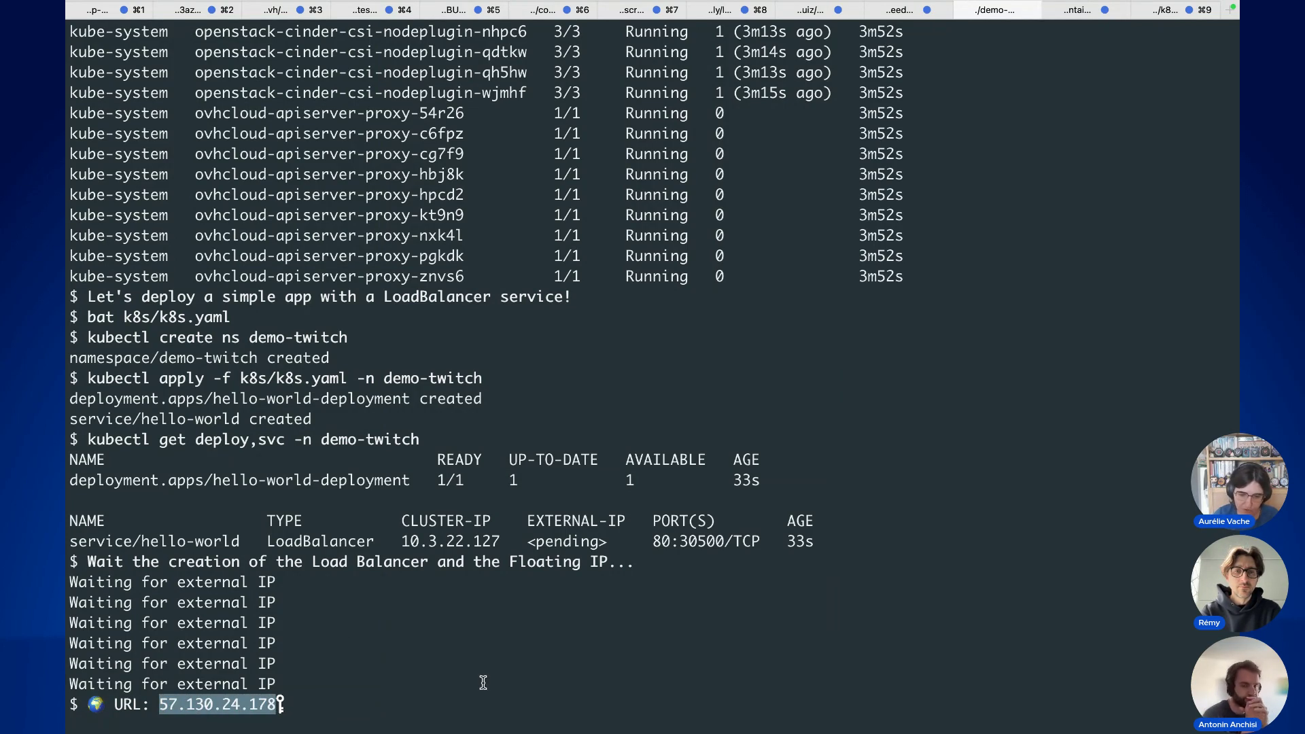
{"action": "key", "text": "ctrl+Left"}
{"action": "key", "text": "ctrl+Left"}
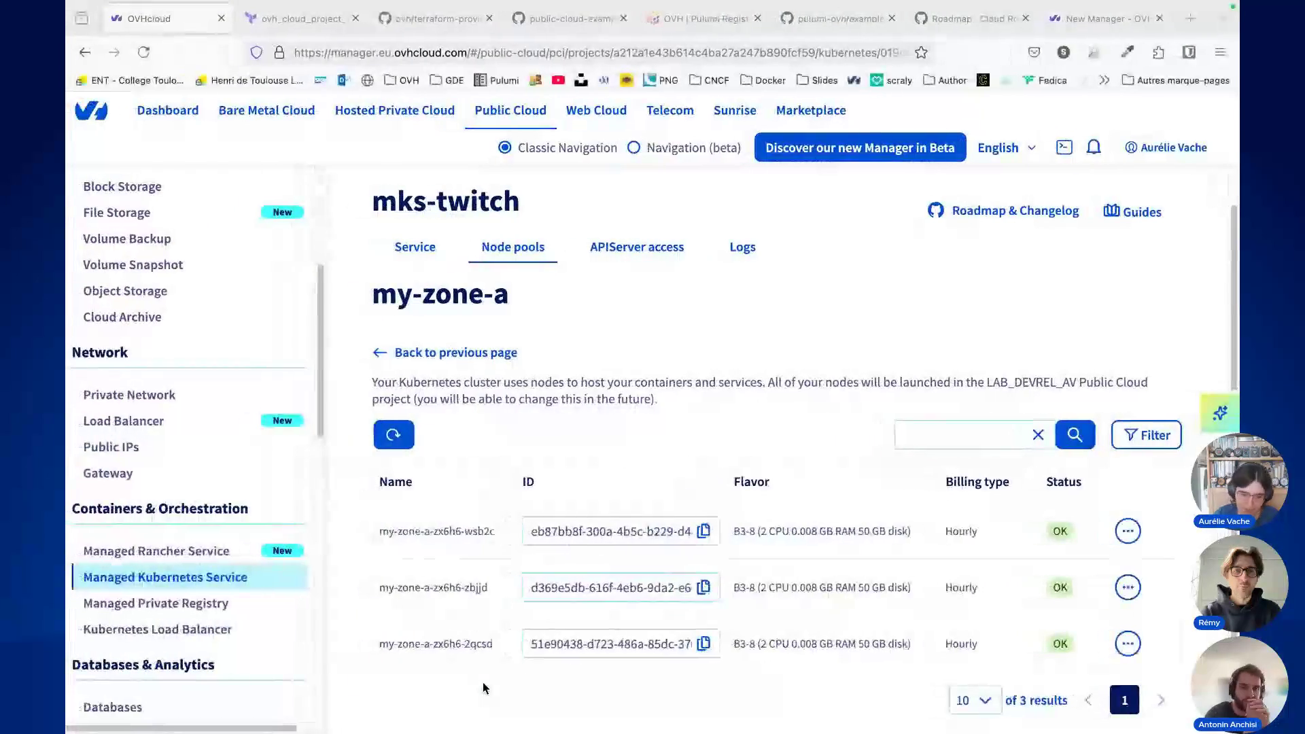
Step: Load 57.130.24.178 in a new tab to see 'Hello from Kubernetes!' with the OVH logo
{"action": "key", "text": "super+t"}
{"action": "key", "text": "super+v"}
{"action": "key", "text": "Return"}
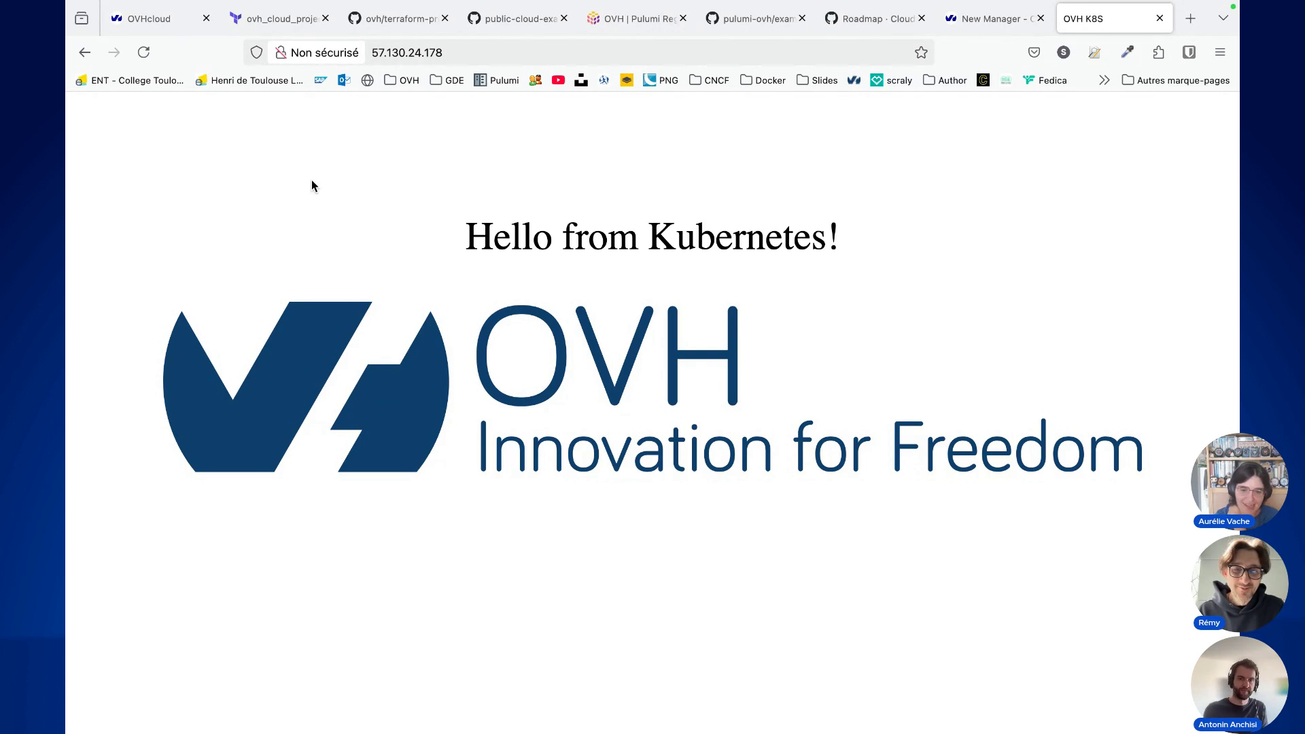
Step: Switch to the 'Roadmap · Cloud' tab showing the 38 Managed Kubernetes Service roadmap items
{"action": "left_click", "coordinate": [863, 19]}
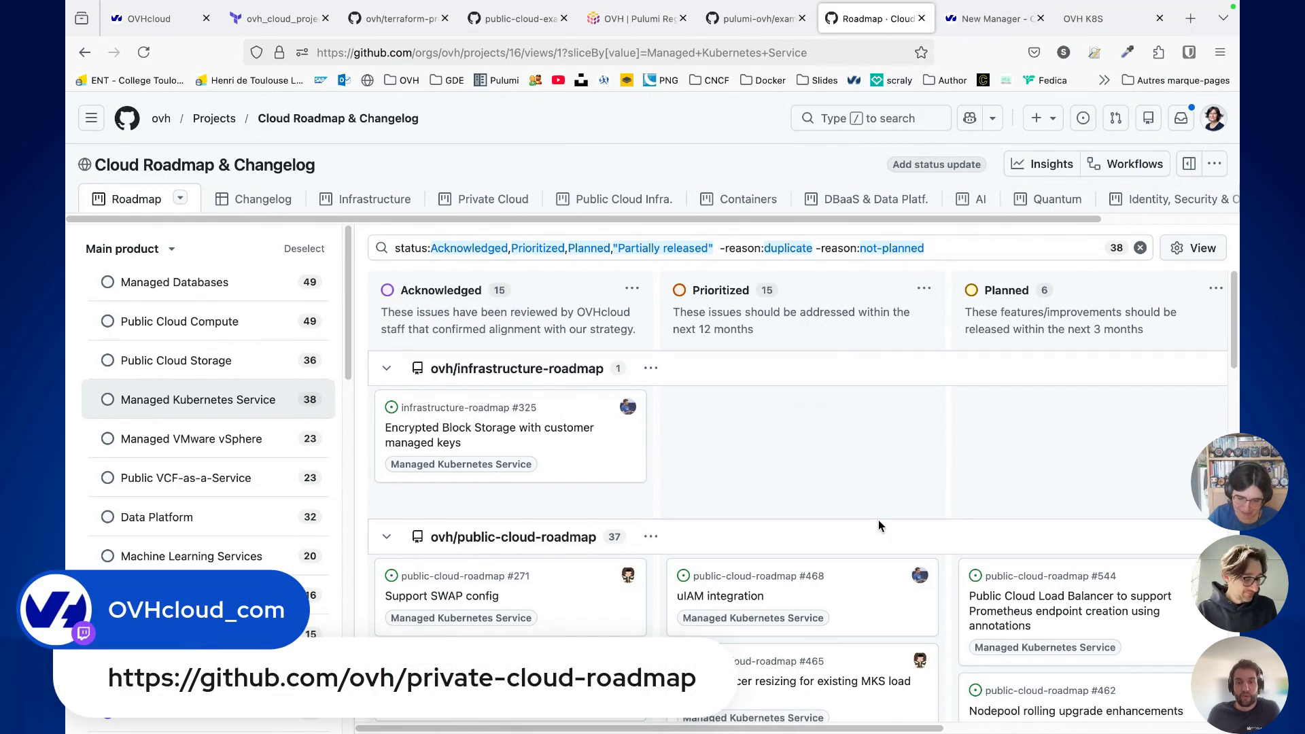
{"action": "scroll", "coordinate": [805, 722], "scroll_direction": "right", "scroll_amount": 5}
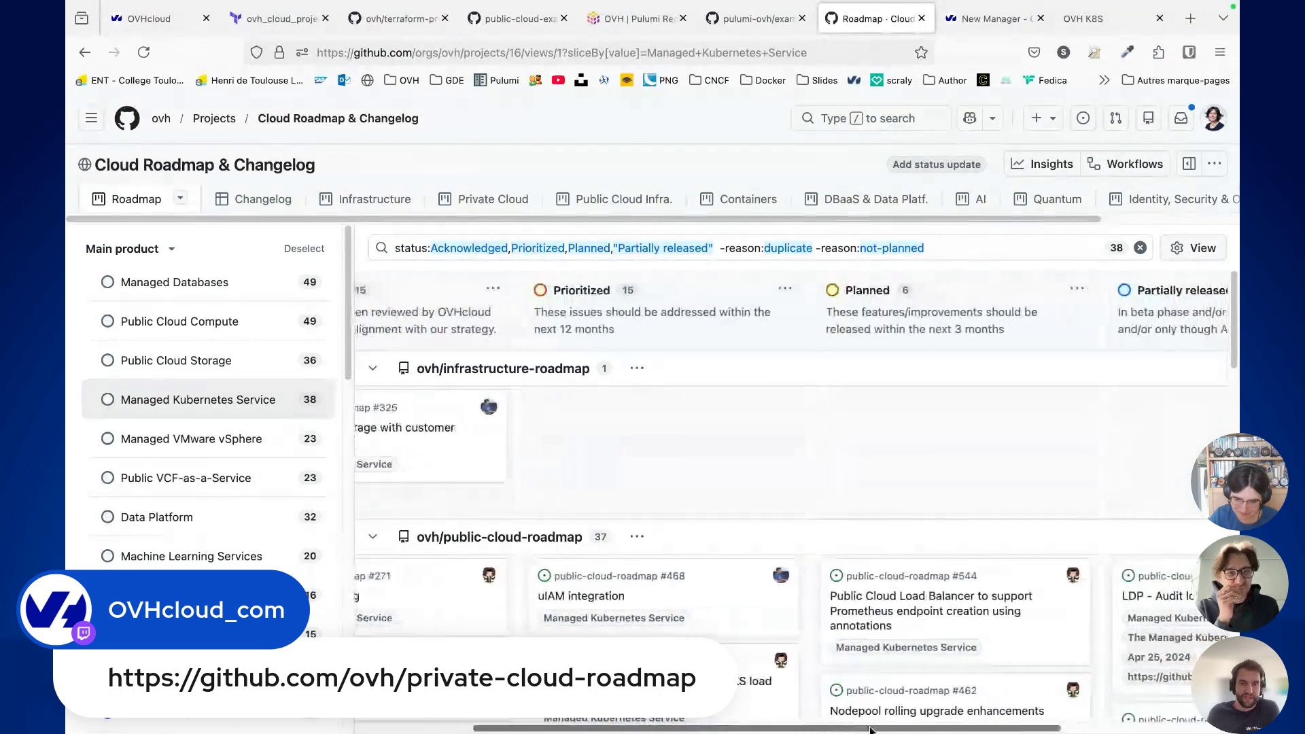
{"action": "scroll", "coordinate": [936, 730], "scroll_direction": "right", "scroll_amount": 3}
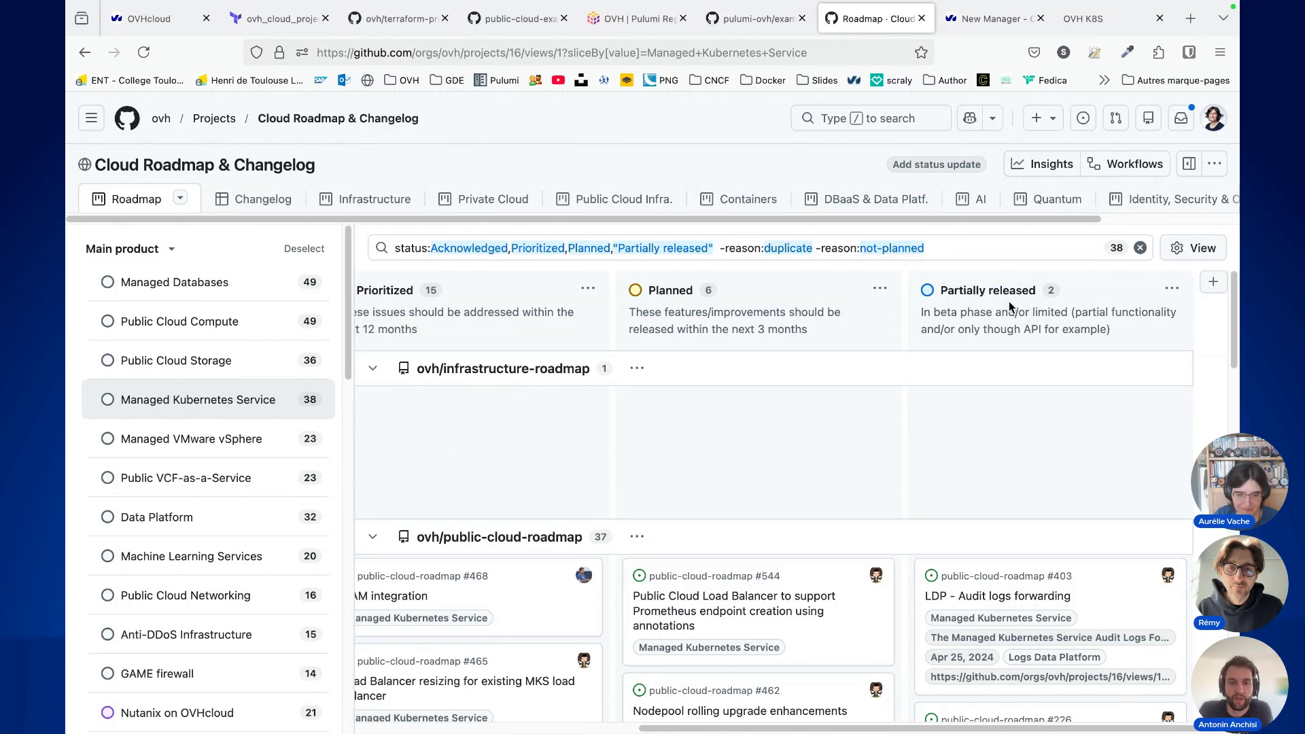
{"action": "scroll", "coordinate": [987, 370], "scroll_direction": "down", "scroll_amount": 5}
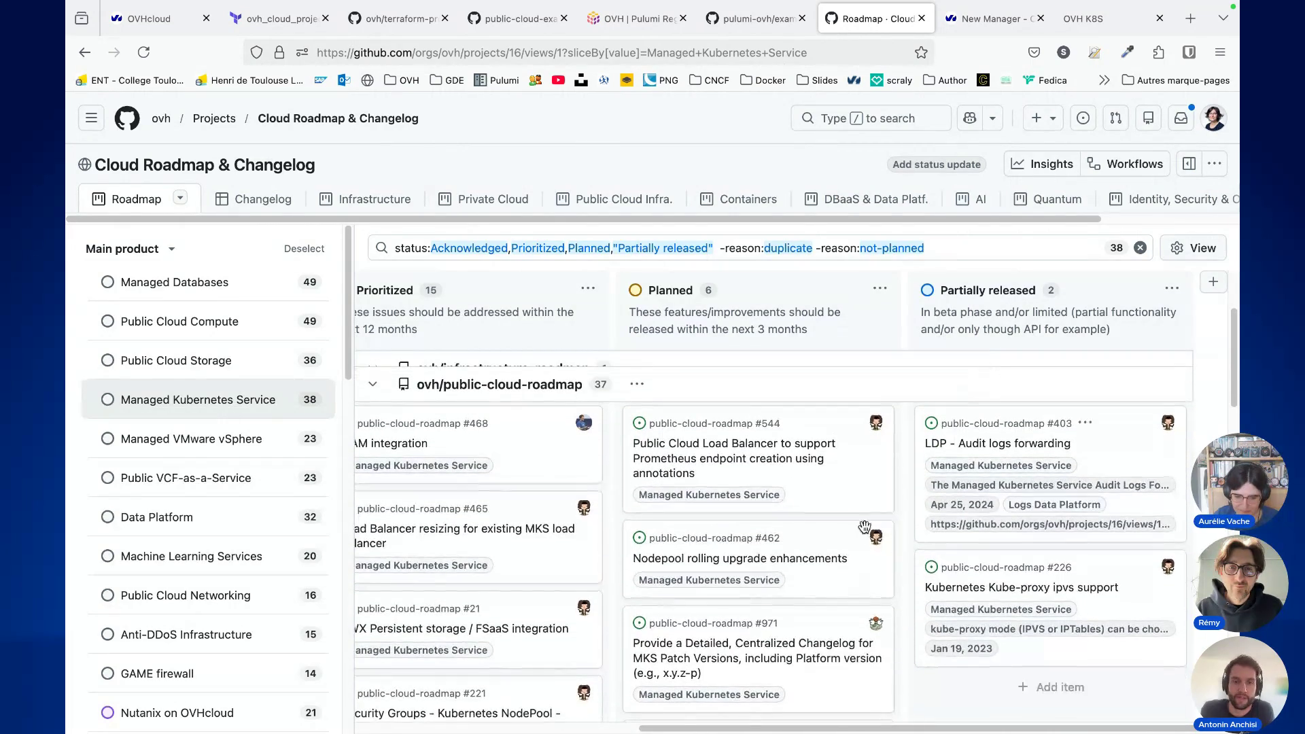
{"action": "left_click_drag", "start_coordinate": [805, 729], "coordinate": [537, 729]}
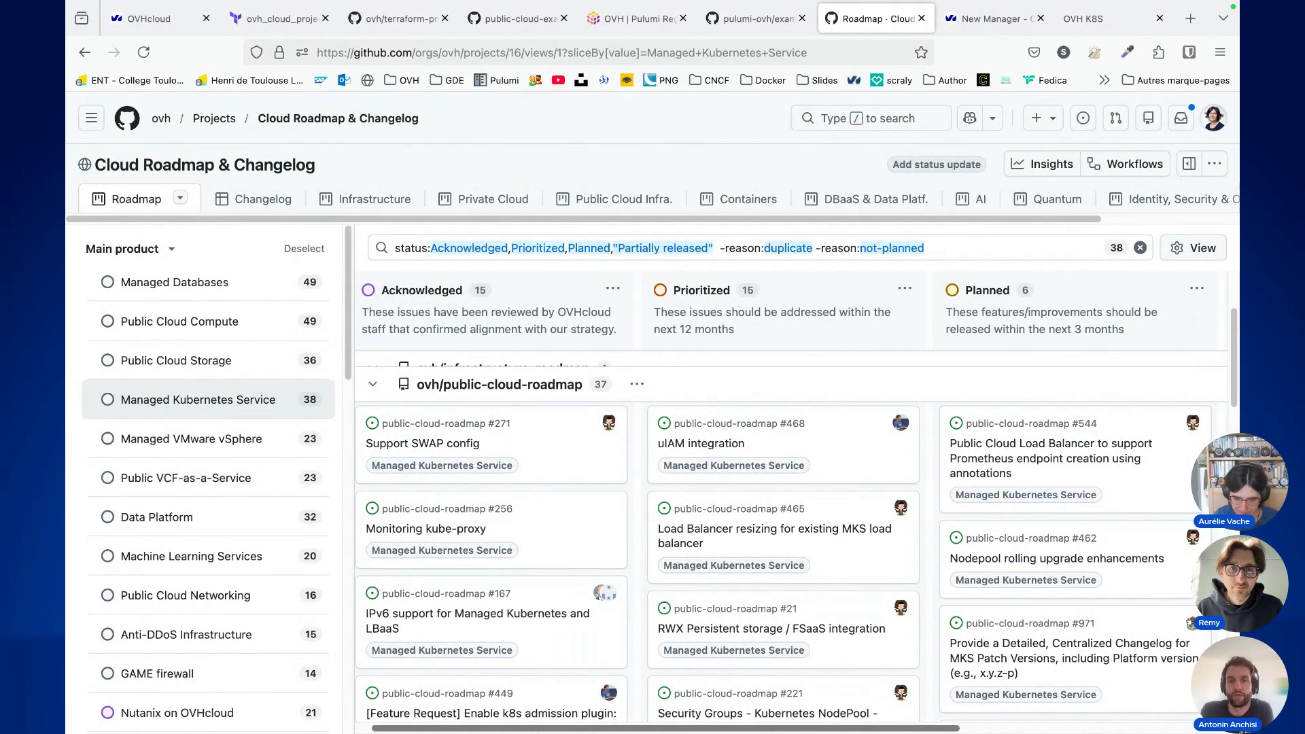
{"action": "left_click_drag", "start_coordinate": [537, 730], "coordinate": [800, 719]}
{"action": "scroll", "coordinate": [793, 598], "scroll_direction": "down", "scroll_amount": 5}
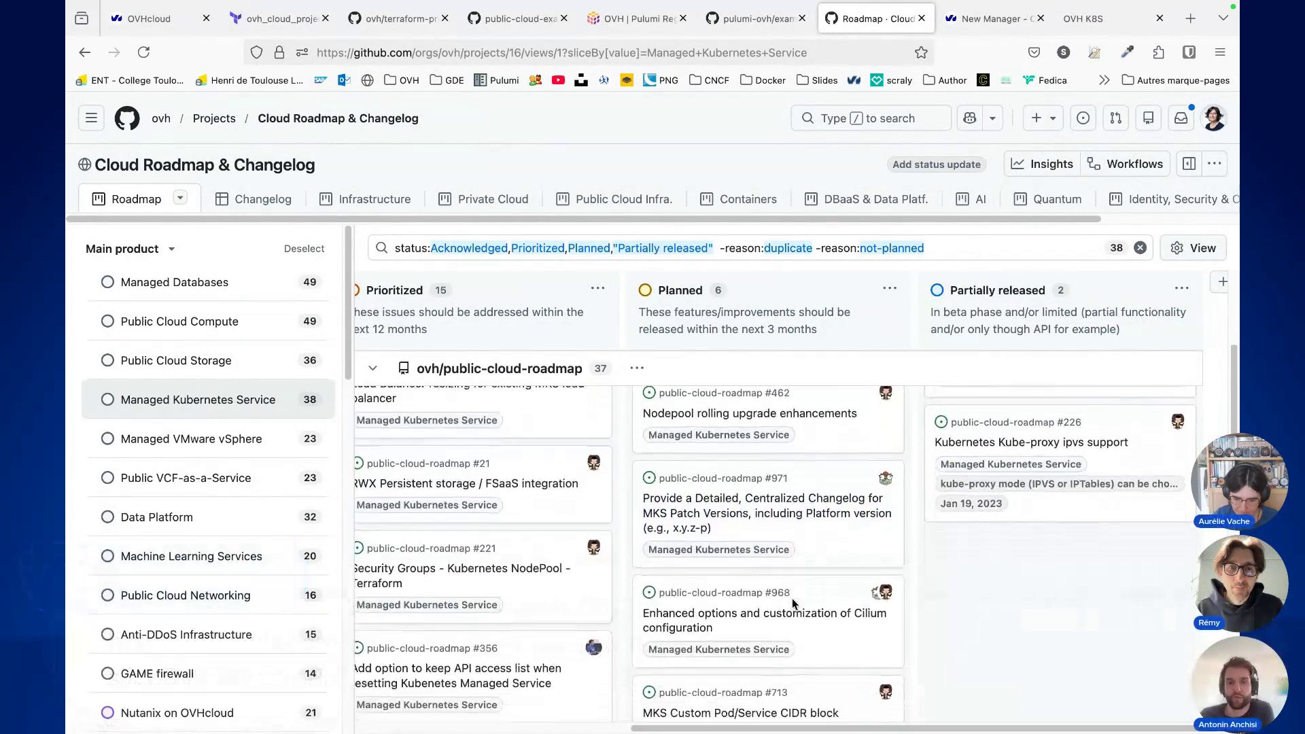
{"action": "scroll", "coordinate": [793, 598], "scroll_direction": "down", "scroll_amount": 4}
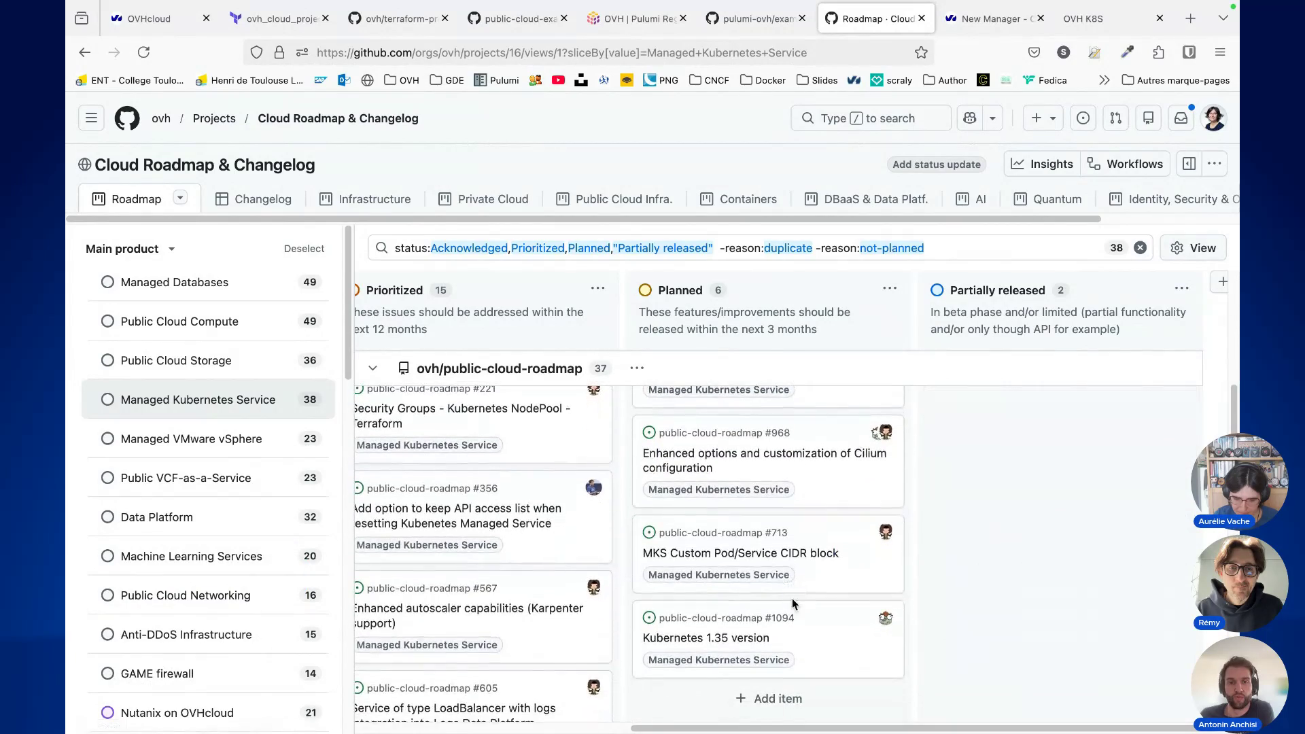
{"action": "scroll", "coordinate": [893, 605], "scroll_direction": "down", "scroll_amount": 1}
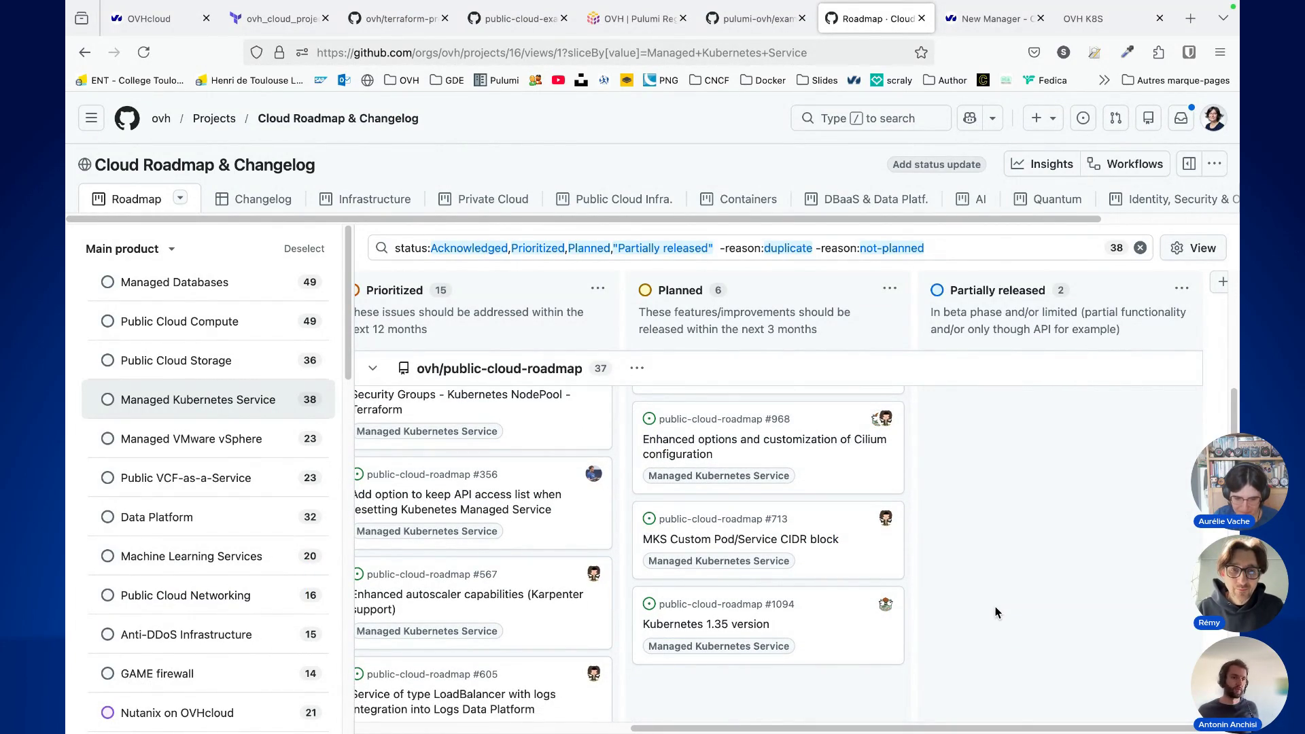
{"action": "scroll", "coordinate": [996, 607], "scroll_direction": "left", "scroll_amount": 5}
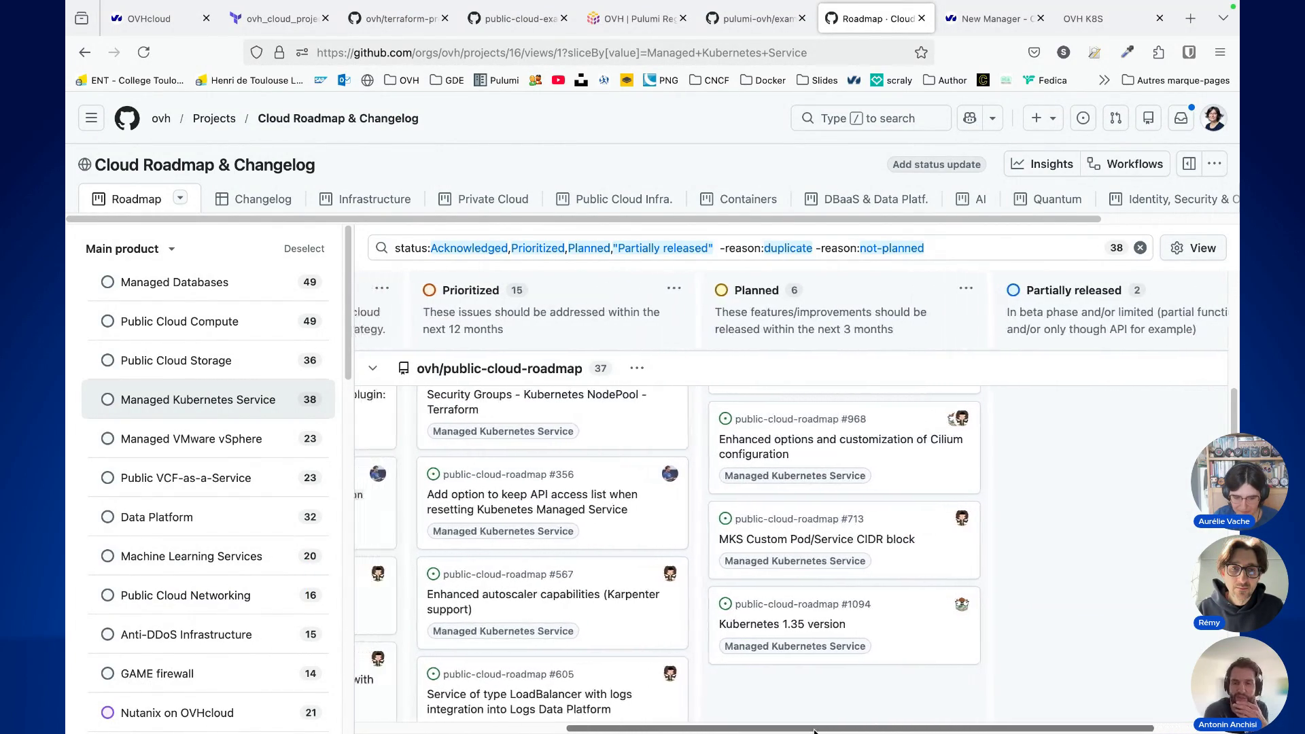
{"action": "scroll", "coordinate": [657, 678], "scroll_direction": "left", "scroll_amount": 4}
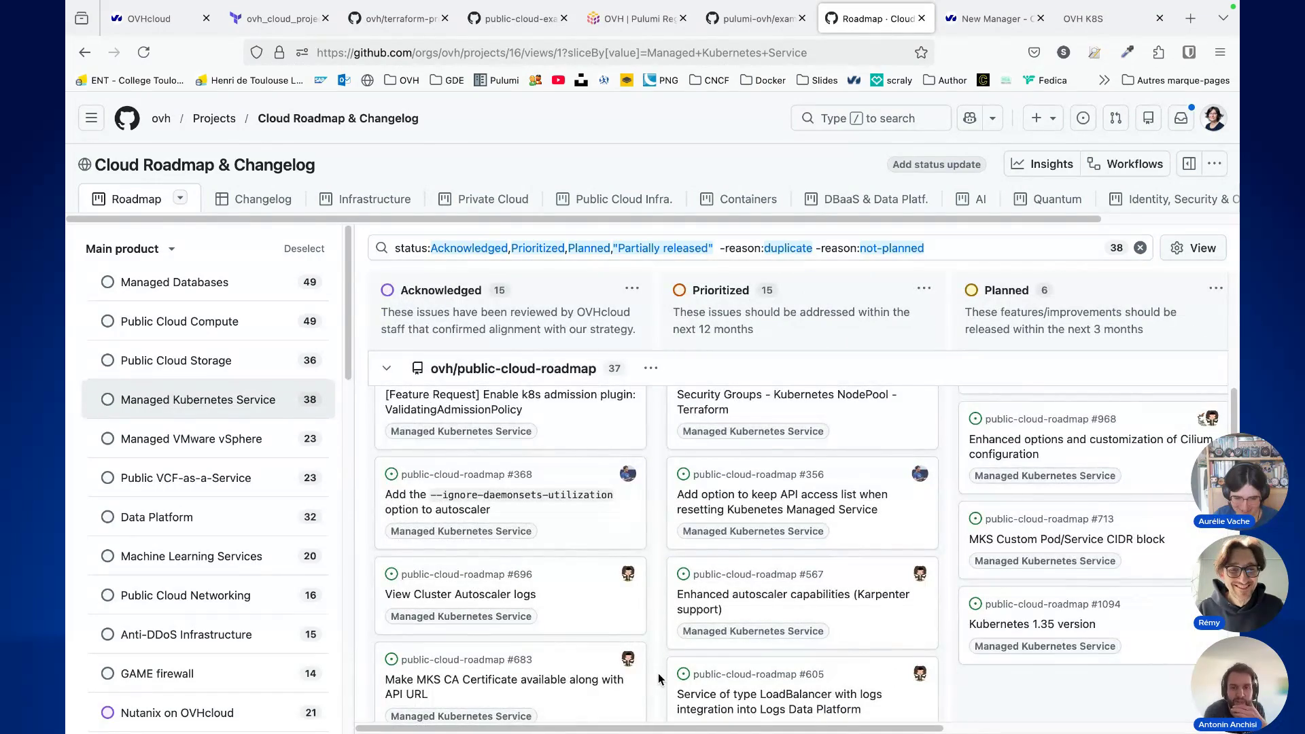
{"action": "scroll", "coordinate": [657, 678], "scroll_direction": "down", "scroll_amount": 1}
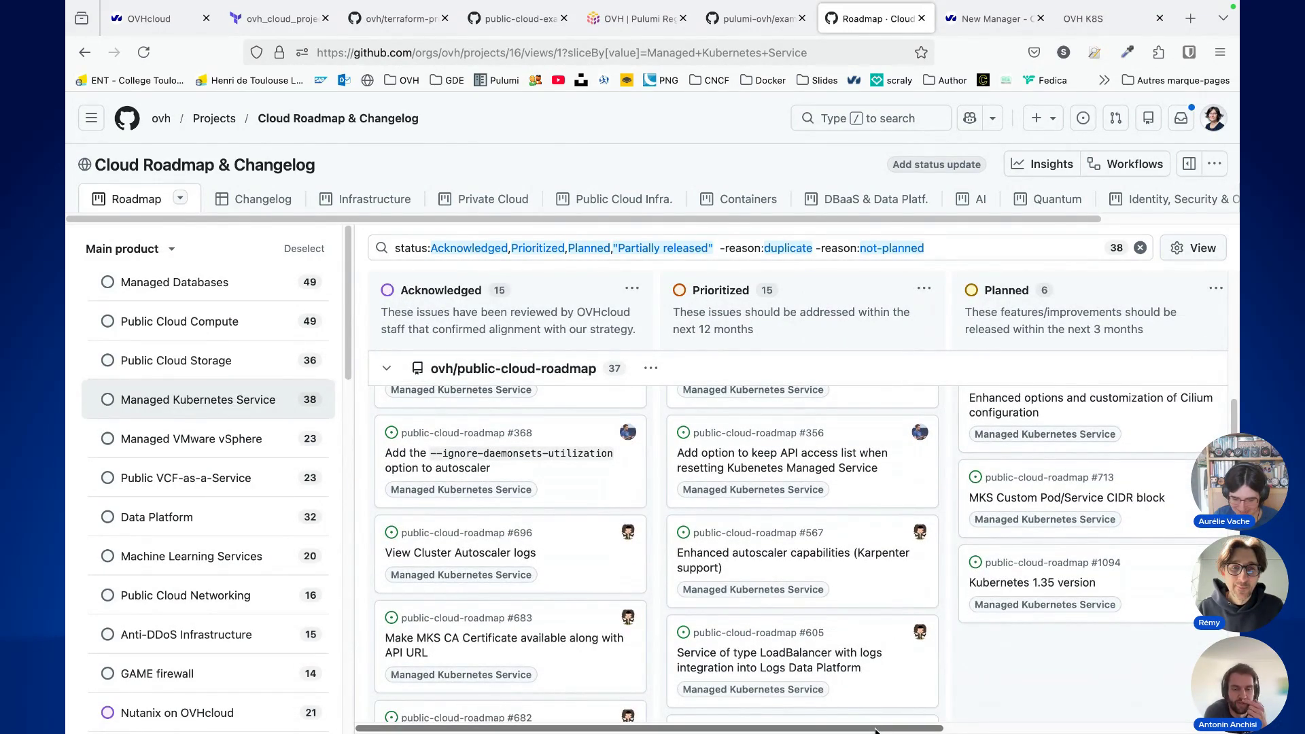
{"action": "left_click_drag", "start_coordinate": [876, 730], "coordinate": [1068, 716]}
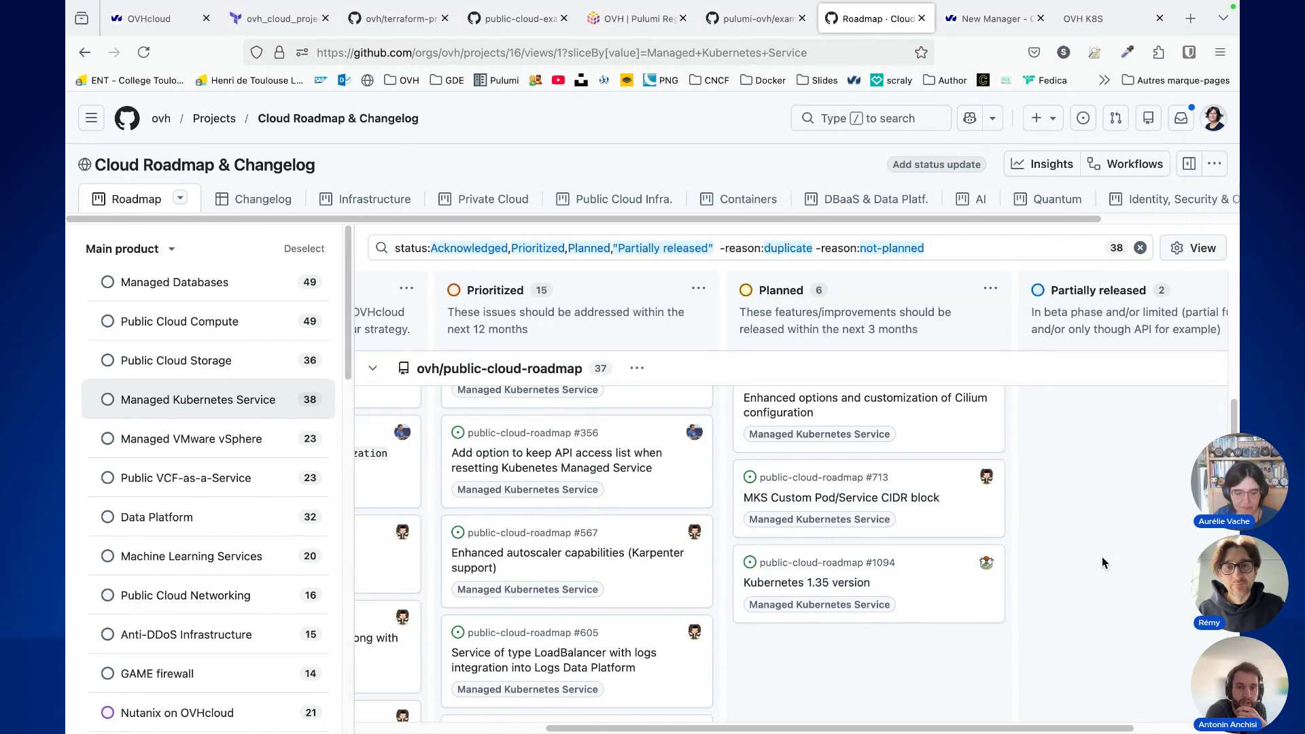
Step: Scroll through the remaining Managed Kubernetes roadmap cards, then open the Changelog view
{"action": "scroll", "coordinate": [1087, 594], "scroll_direction": "down", "scroll_amount": 3}
{"action": "scroll", "coordinate": [1087, 589], "scroll_direction": "down", "scroll_amount": 5}
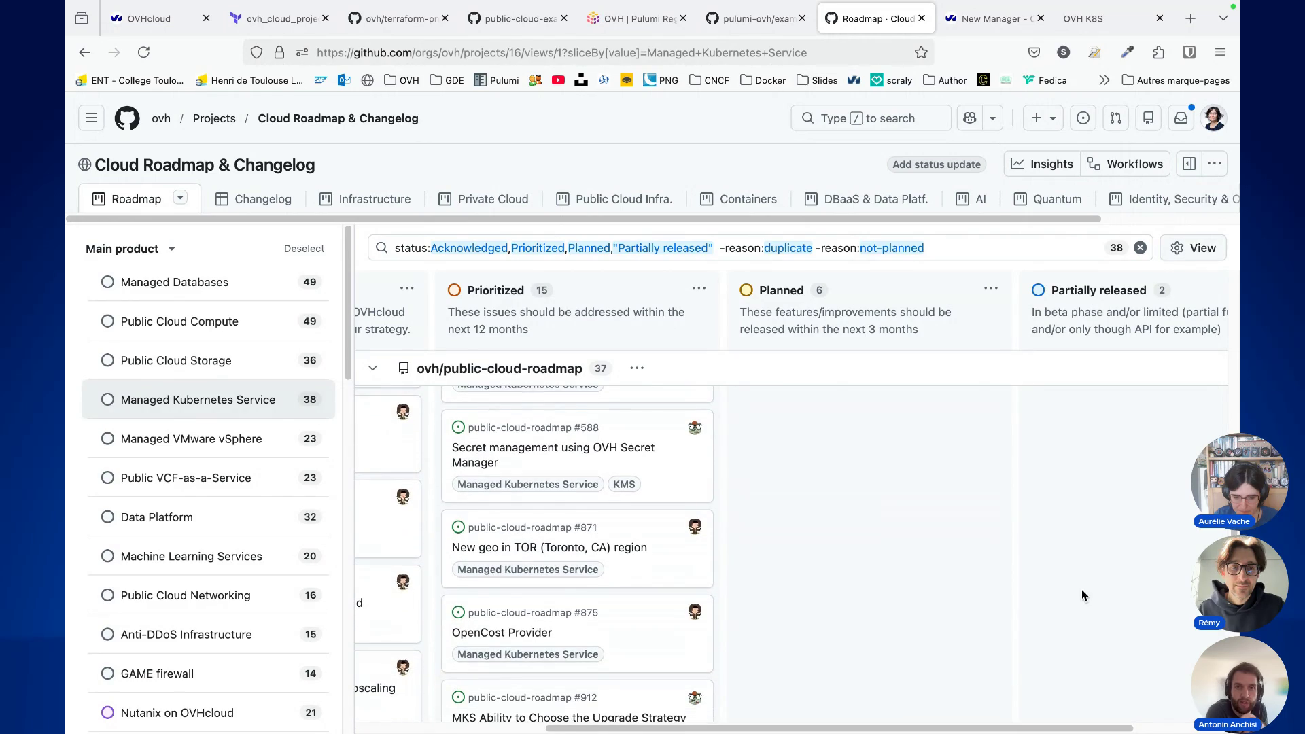
{"action": "scroll", "coordinate": [1083, 589], "scroll_direction": "left", "scroll_amount": 3}
{"action": "scroll", "coordinate": [807, 591], "scroll_direction": "left", "scroll_amount": 3}
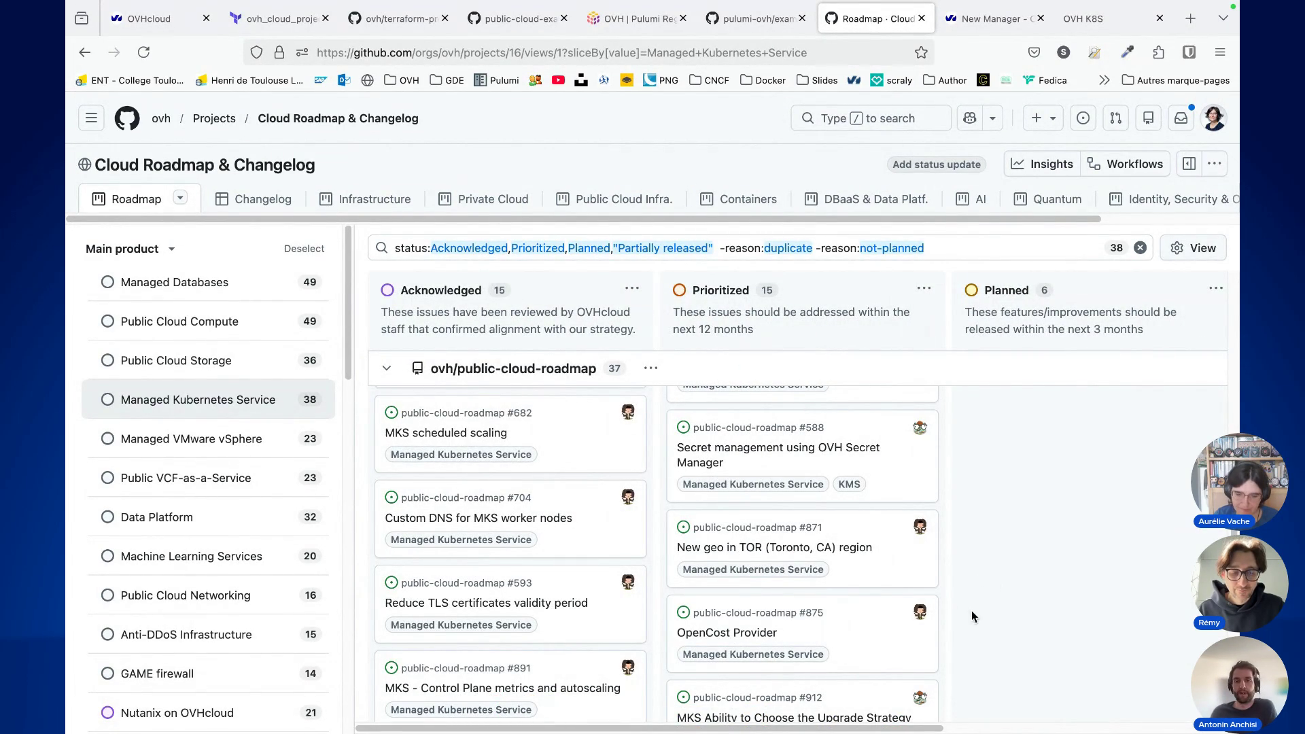
{"action": "scroll", "coordinate": [1064, 575], "scroll_direction": "down", "scroll_amount": 3}
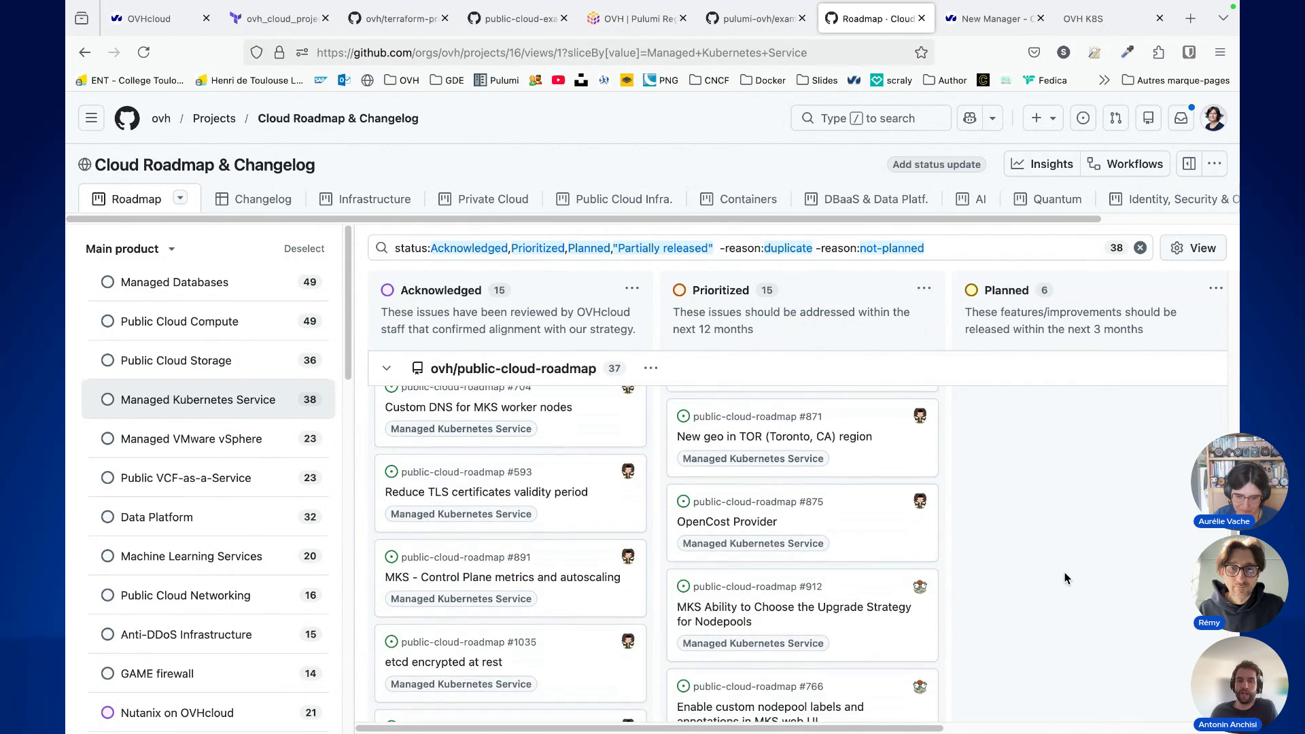
{"action": "scroll", "coordinate": [1065, 578], "scroll_direction": "down", "scroll_amount": 3}
{"action": "scroll", "coordinate": [1065, 579], "scroll_direction": "down", "scroll_amount": 5}
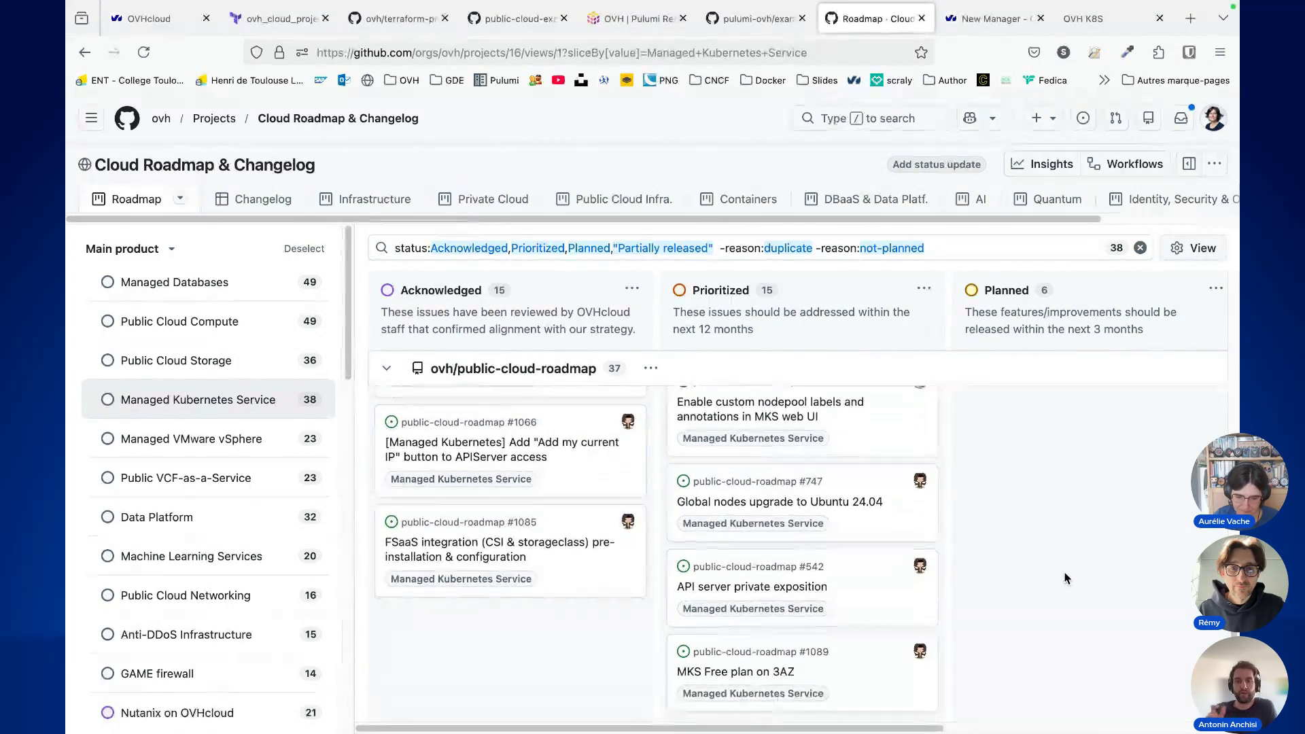
{"action": "scroll", "coordinate": [1065, 579], "scroll_direction": "down", "scroll_amount": 2}
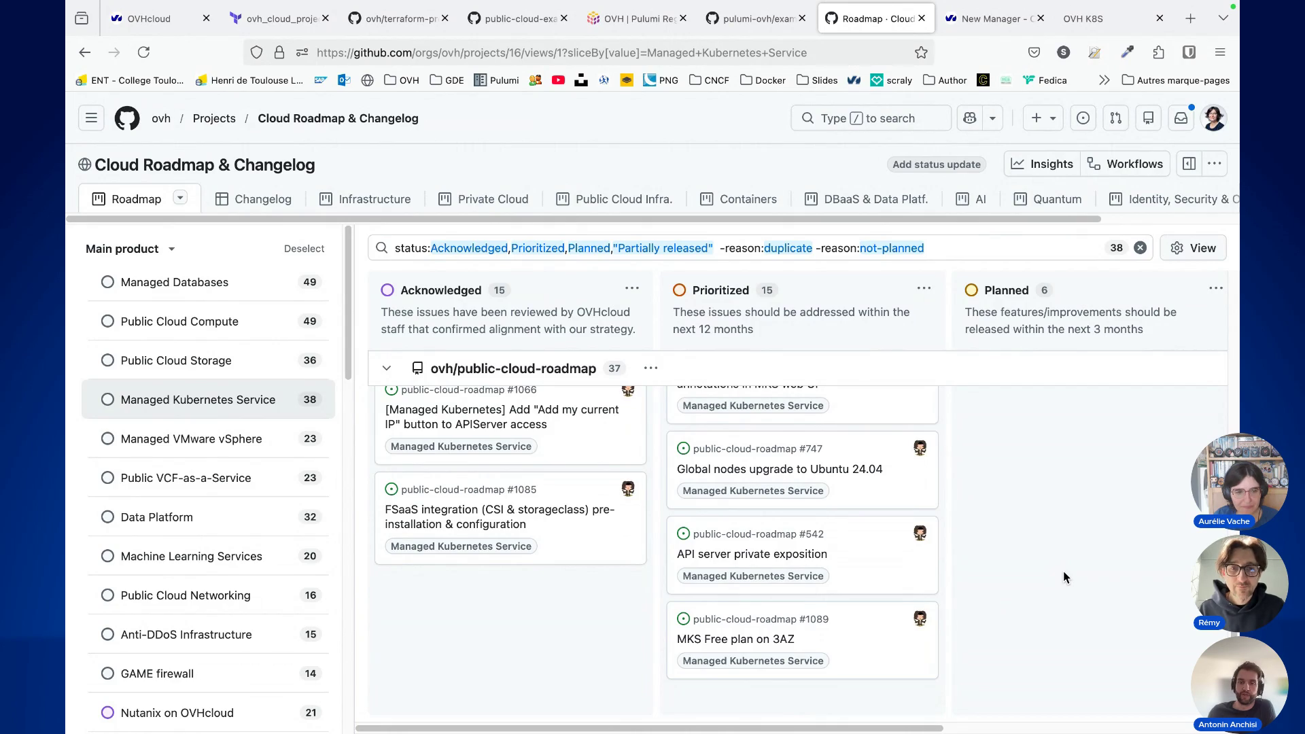
{"action": "scroll", "coordinate": [1063, 572], "scroll_direction": "up", "scroll_amount": 5}
{"action": "scroll", "coordinate": [1063, 571], "scroll_direction": "up", "scroll_amount": 6}
{"action": "scroll", "coordinate": [936, 577], "scroll_direction": "up", "scroll_amount": 6}
{"action": "scroll", "coordinate": [937, 582], "scroll_direction": "up", "scroll_amount": 6}
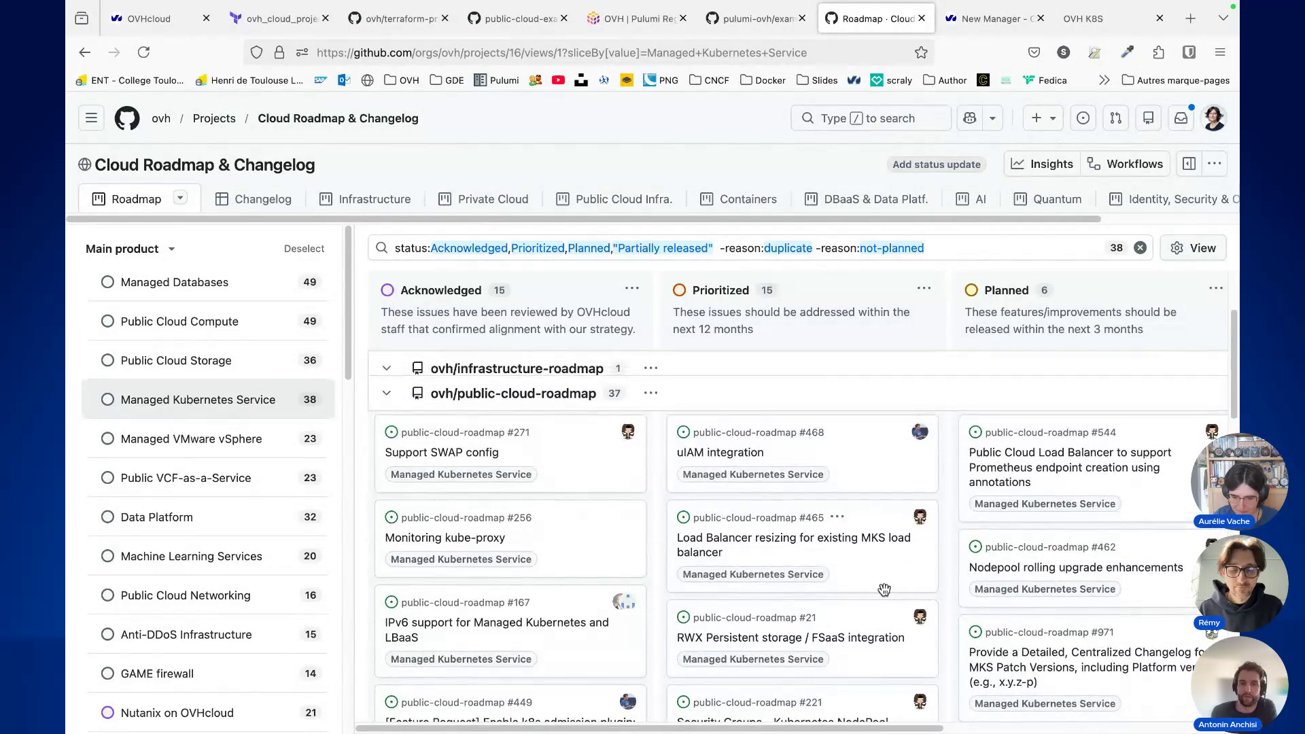
{"action": "scroll", "coordinate": [884, 589], "scroll_direction": "up", "scroll_amount": 3}
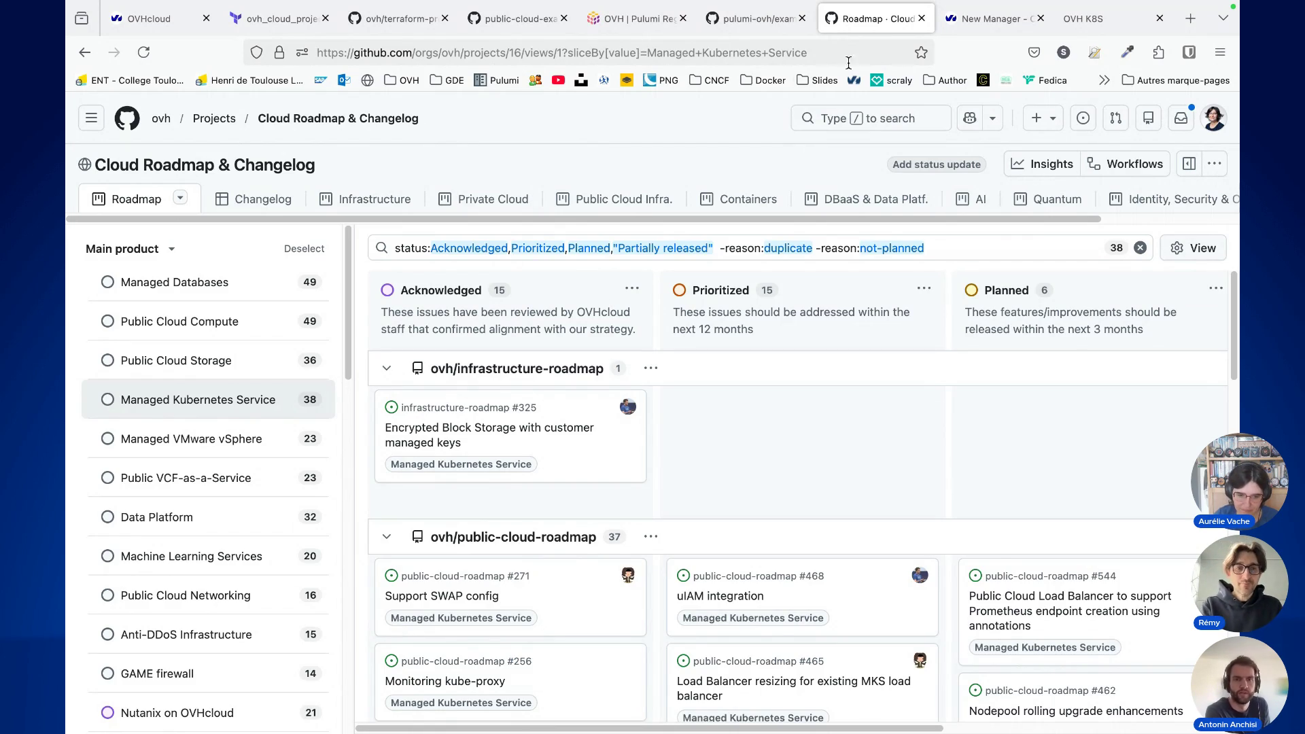
{"action": "left_click", "coordinate": [258, 202]}
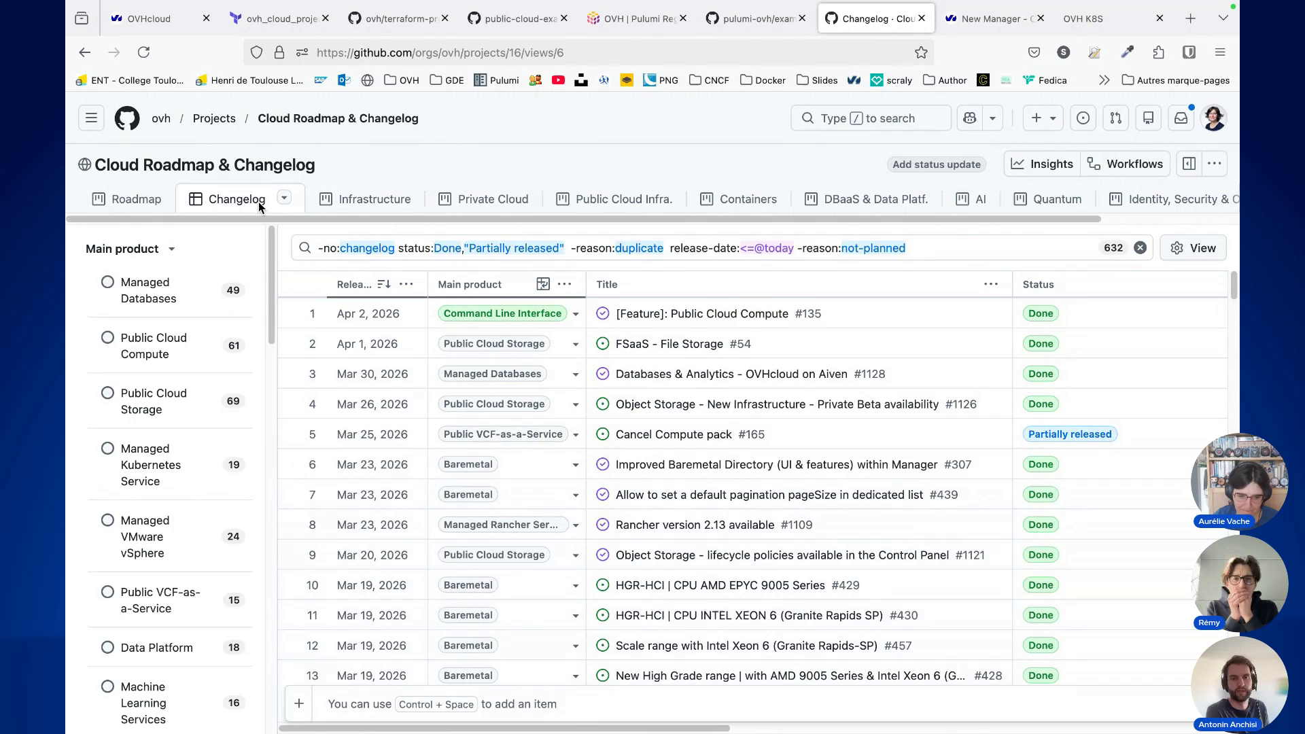
Step: Filter the changelog to Managed Kubernetes Service and scroll its 19 released items
{"action": "left_click", "coordinate": [143, 478]}
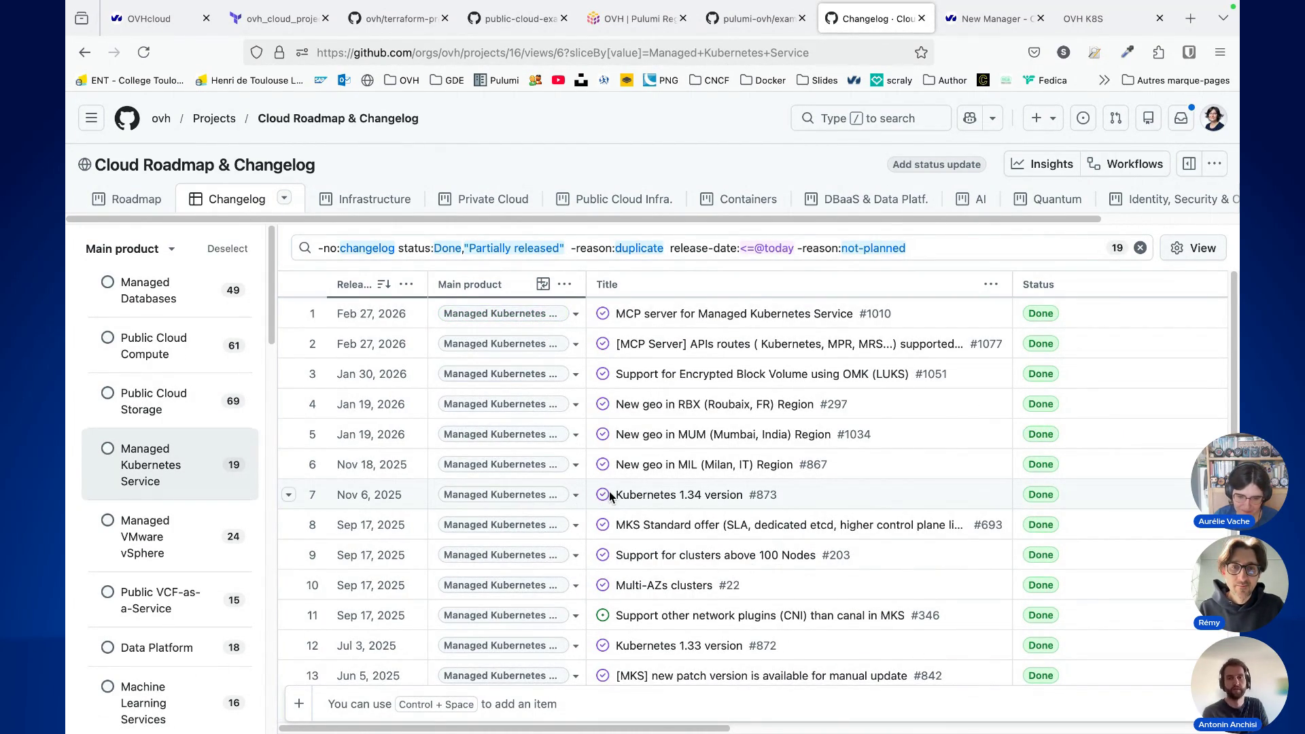
{"action": "scroll", "coordinate": [835, 566], "scroll_direction": "down", "scroll_amount": 5}
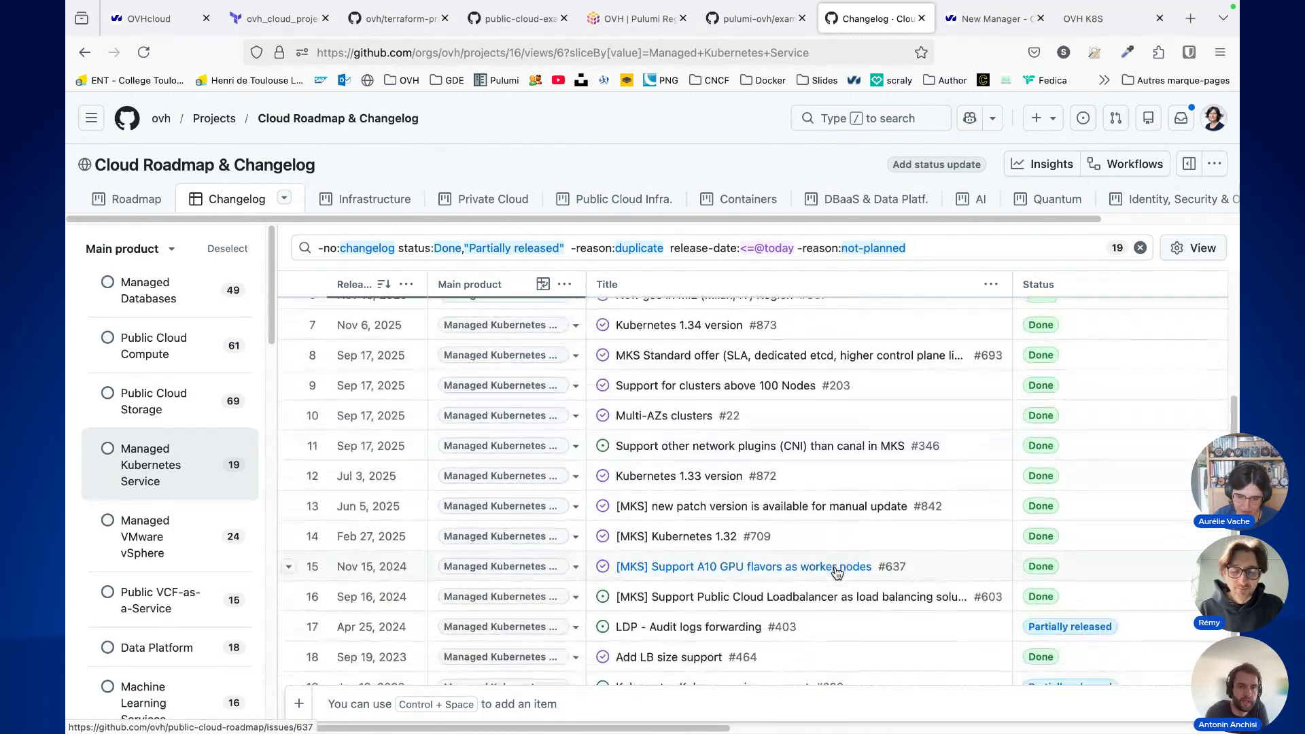
{"action": "scroll", "coordinate": [837, 574], "scroll_direction": "down", "scroll_amount": 1}
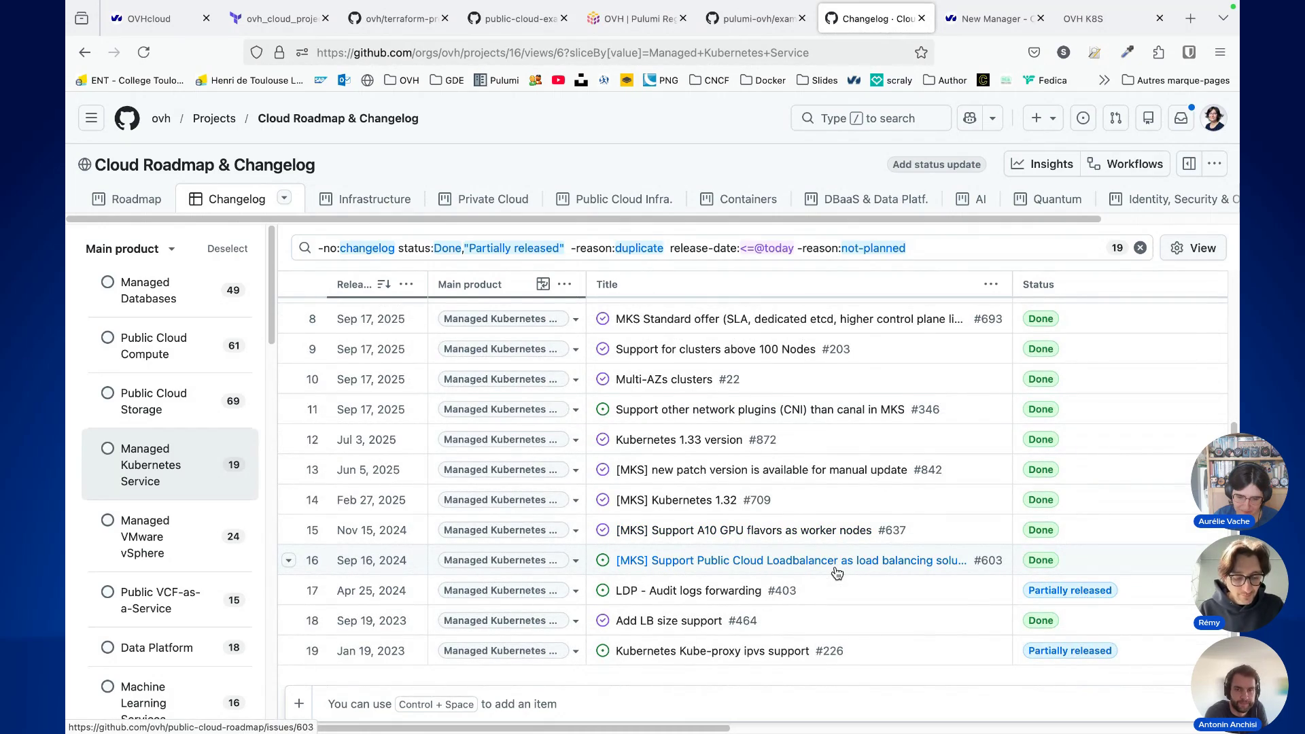
{"action": "scroll", "coordinate": [837, 574], "scroll_direction": "up", "scroll_amount": 6}
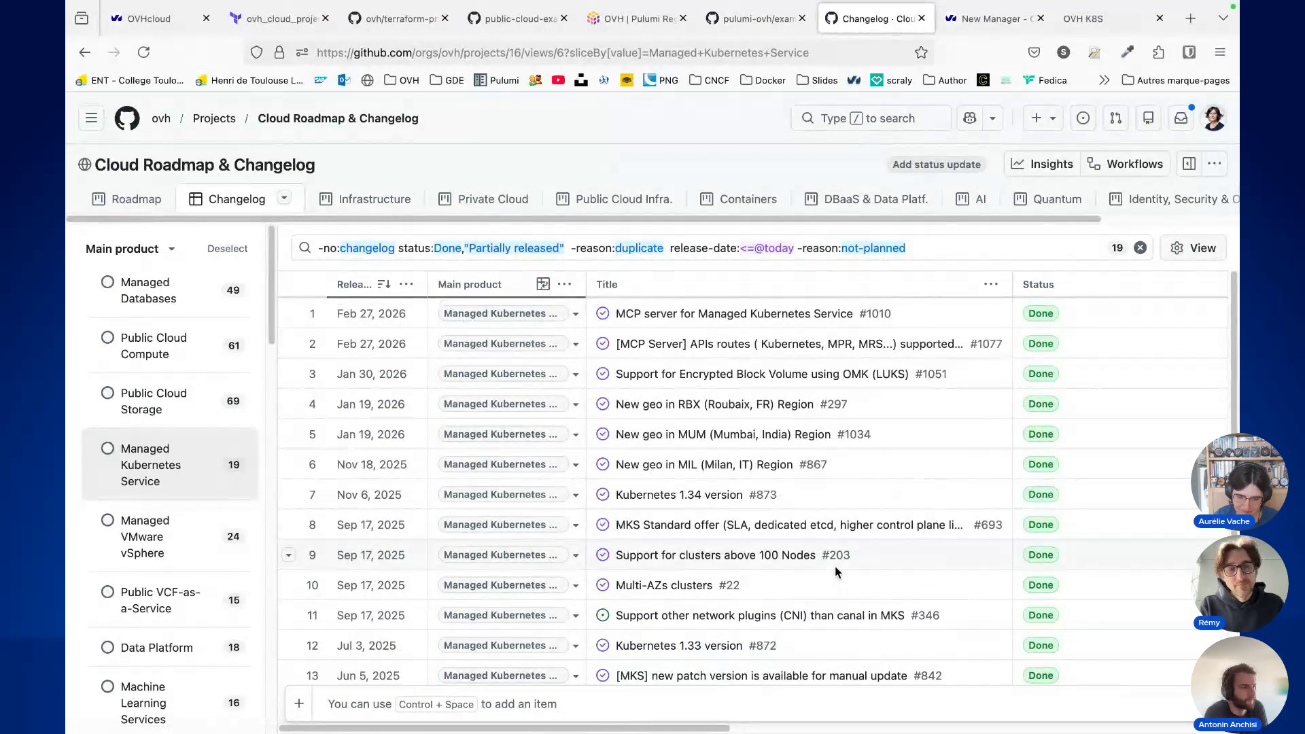